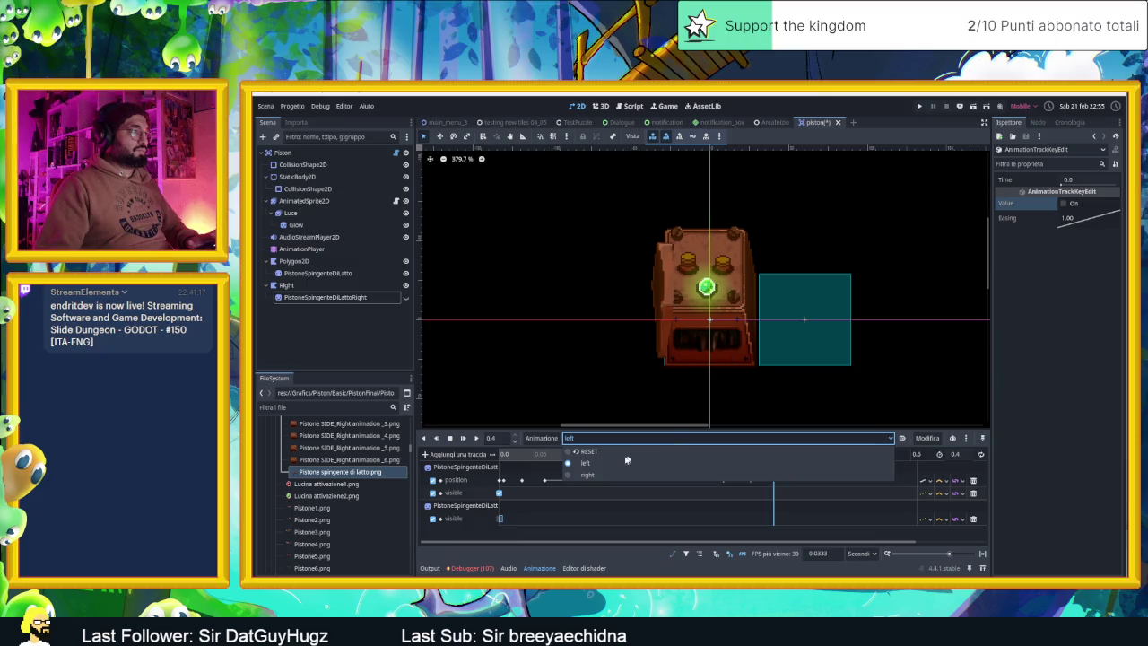
- Preview the piston's right animation partway, then switch the preview back to left
click(592, 475)
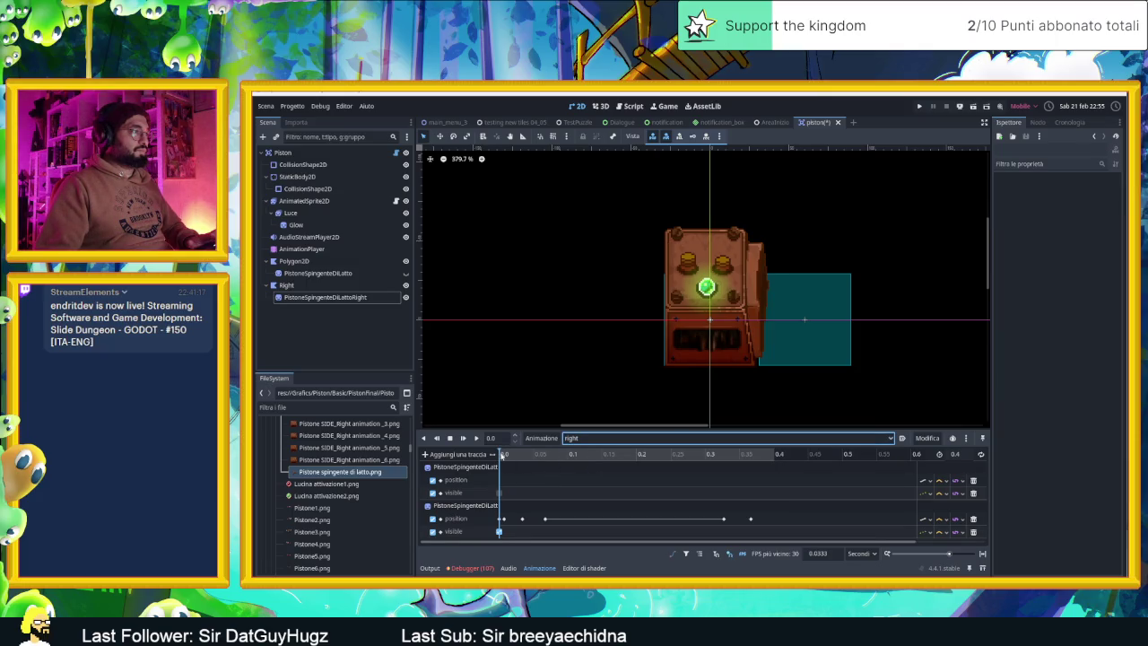
drag(503, 455, 761, 455)
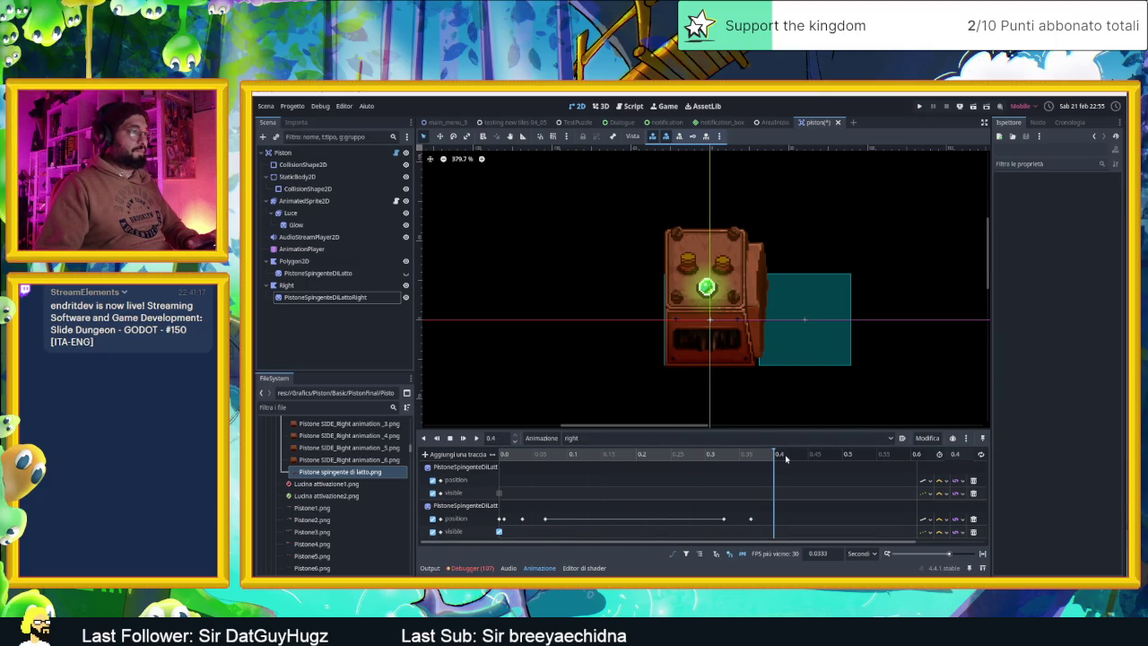
click(574, 438)
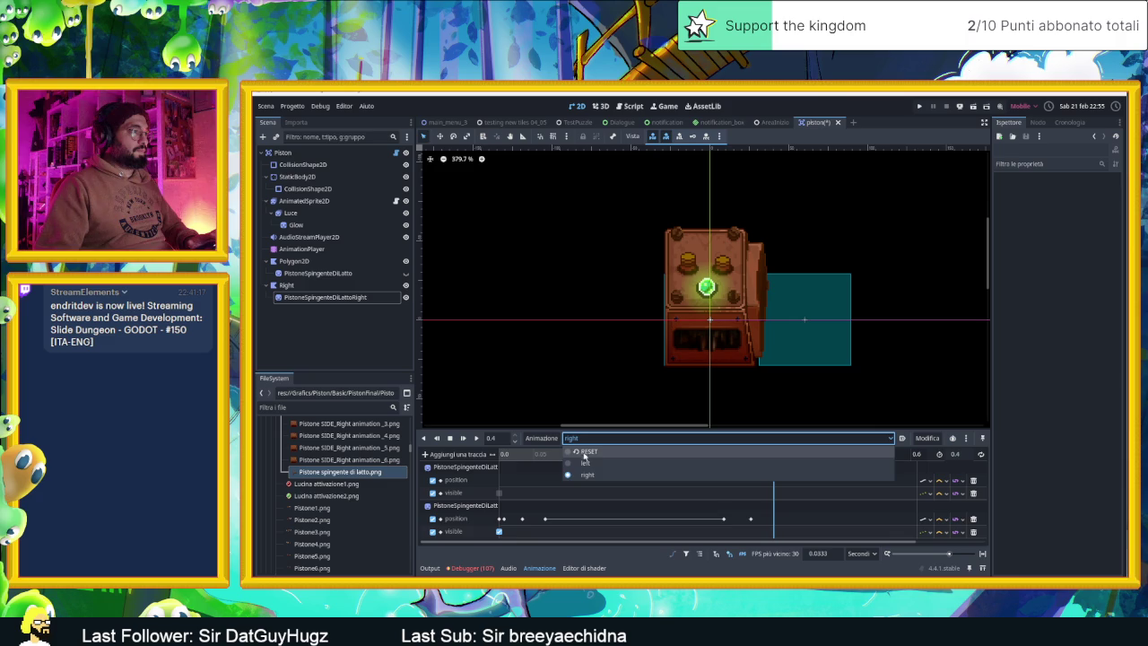
click(582, 463)
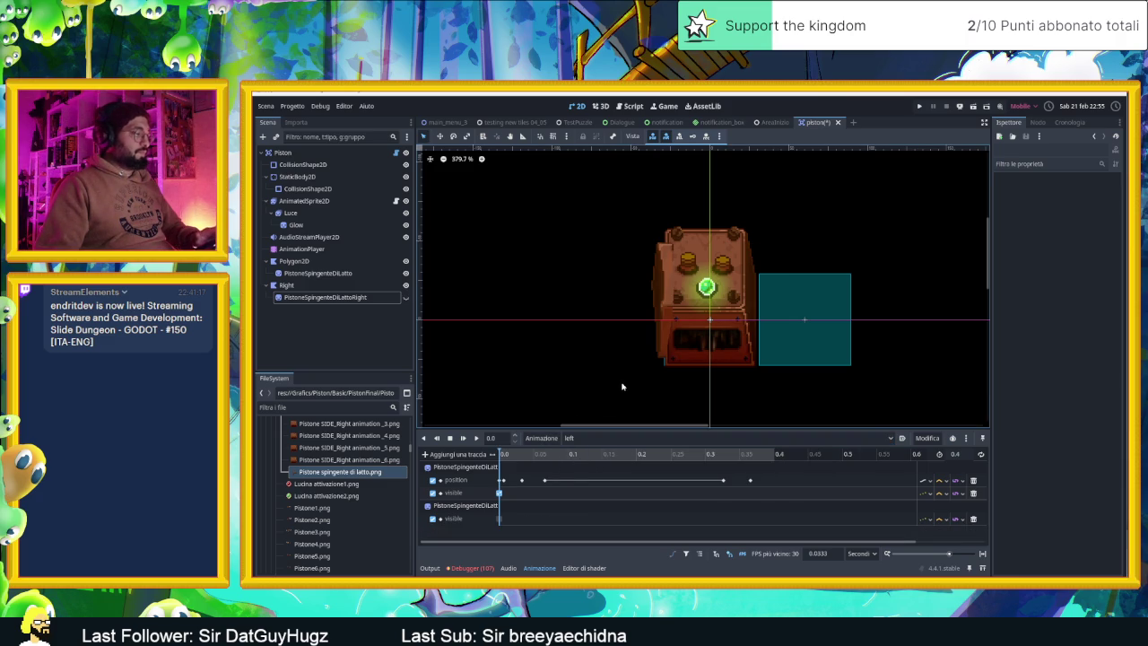
- Save the piston scene and set the Piston root's Piston Direction to left
key(ctrl+s)
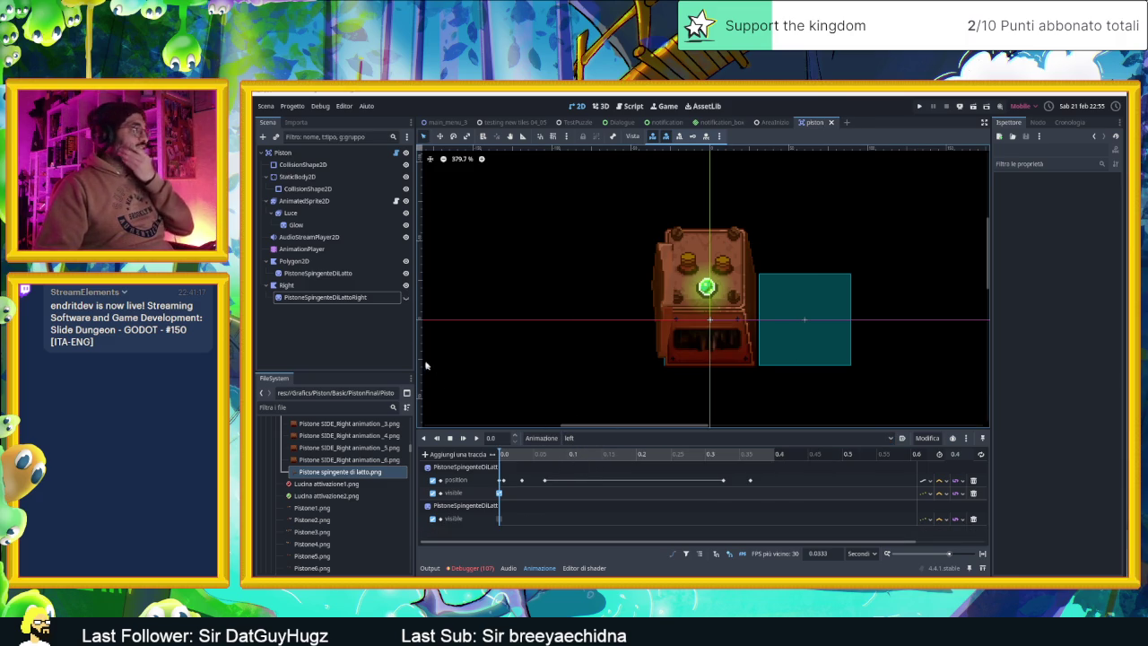
click(368, 153)
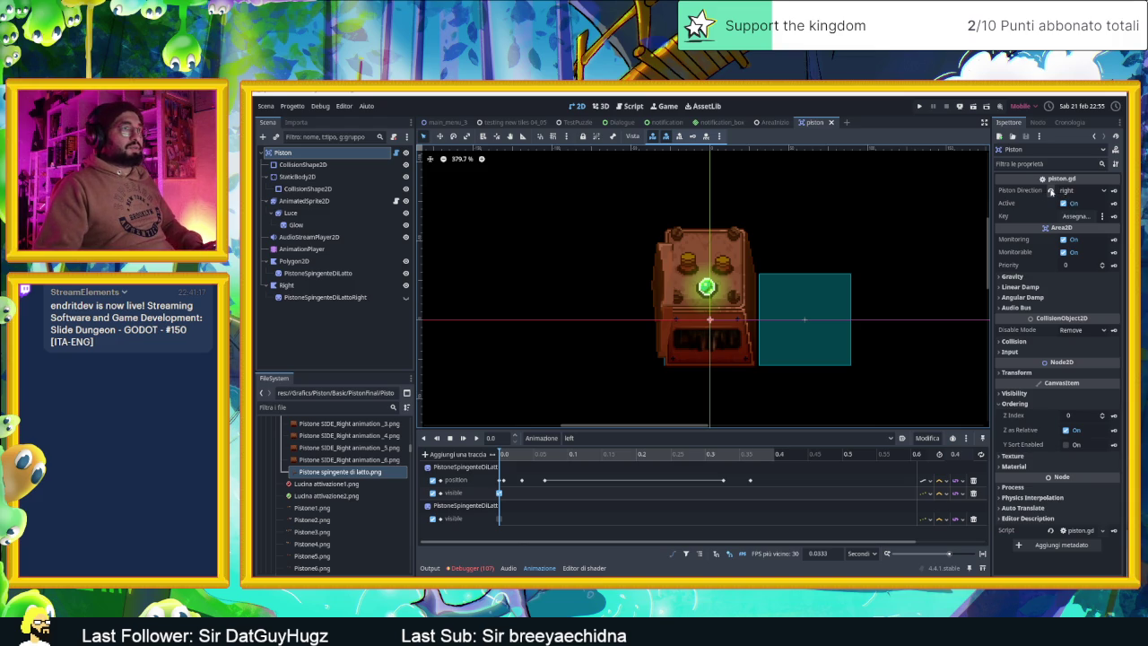
click(1052, 191)
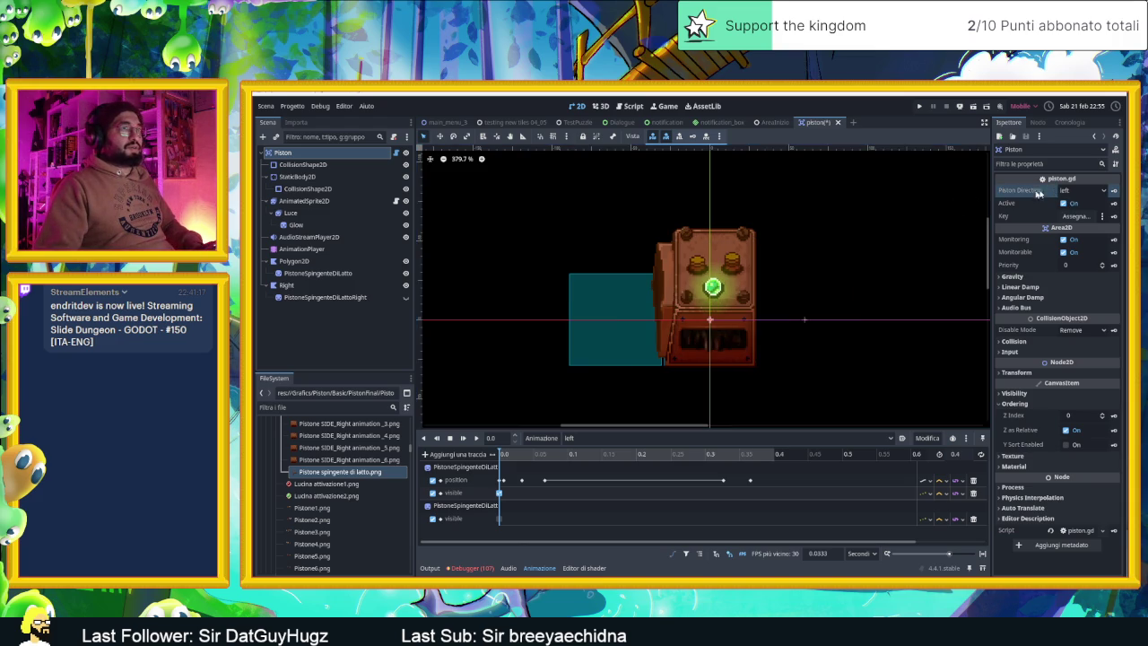
- Read through piston.gd's direction setup and push code, then bring up the AreaInizio scene
click(395, 153)
scroll(712, 307, down, 7)
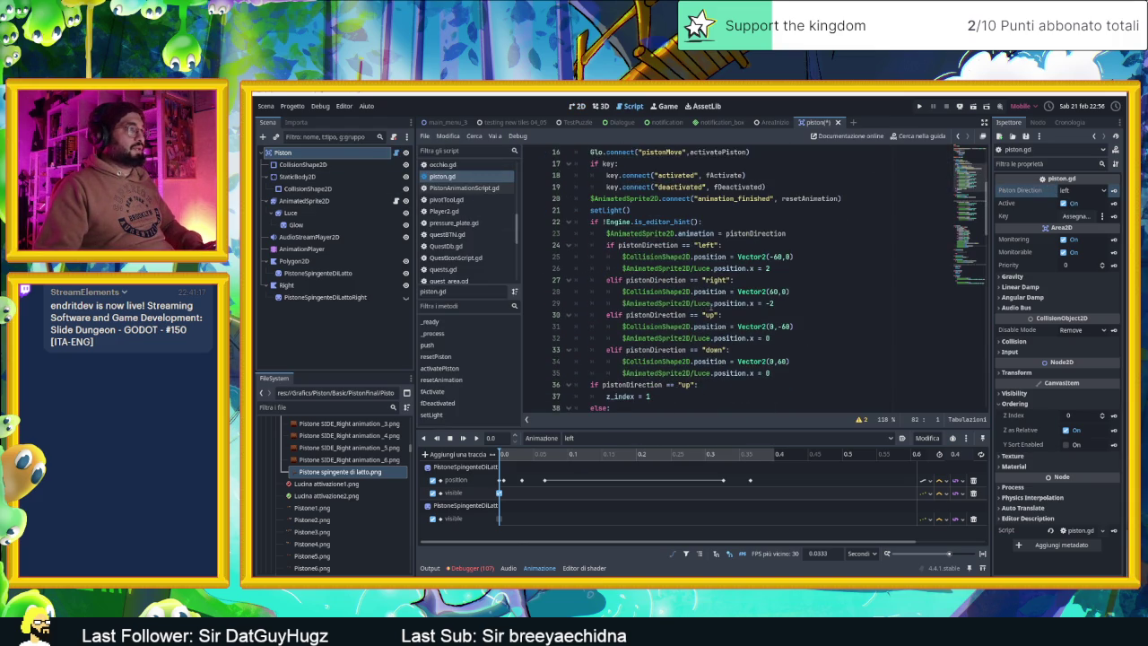
scroll(712, 307, up, 5)
scroll(712, 307, down, 5)
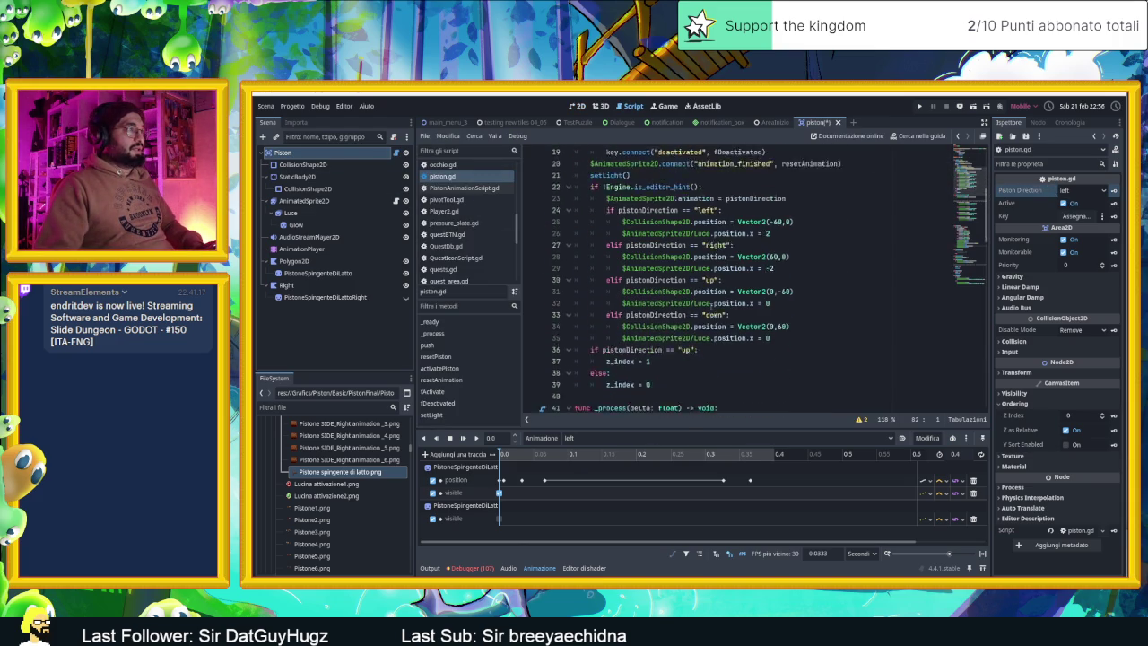
scroll(712, 307, down, 4)
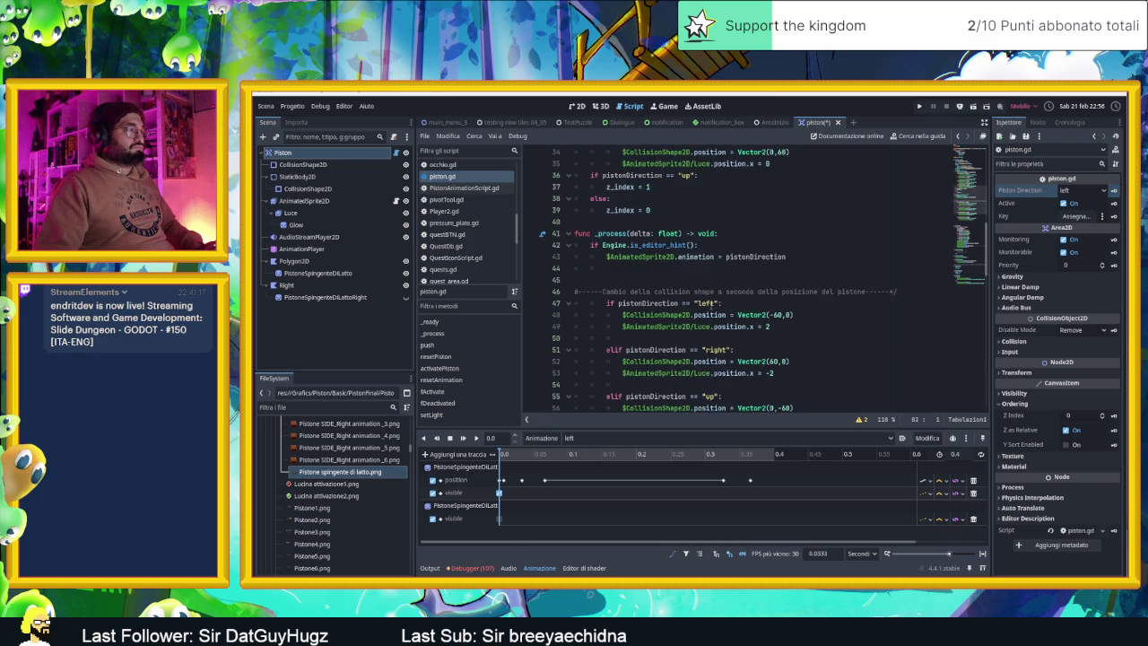
scroll(709, 305, down, 9)
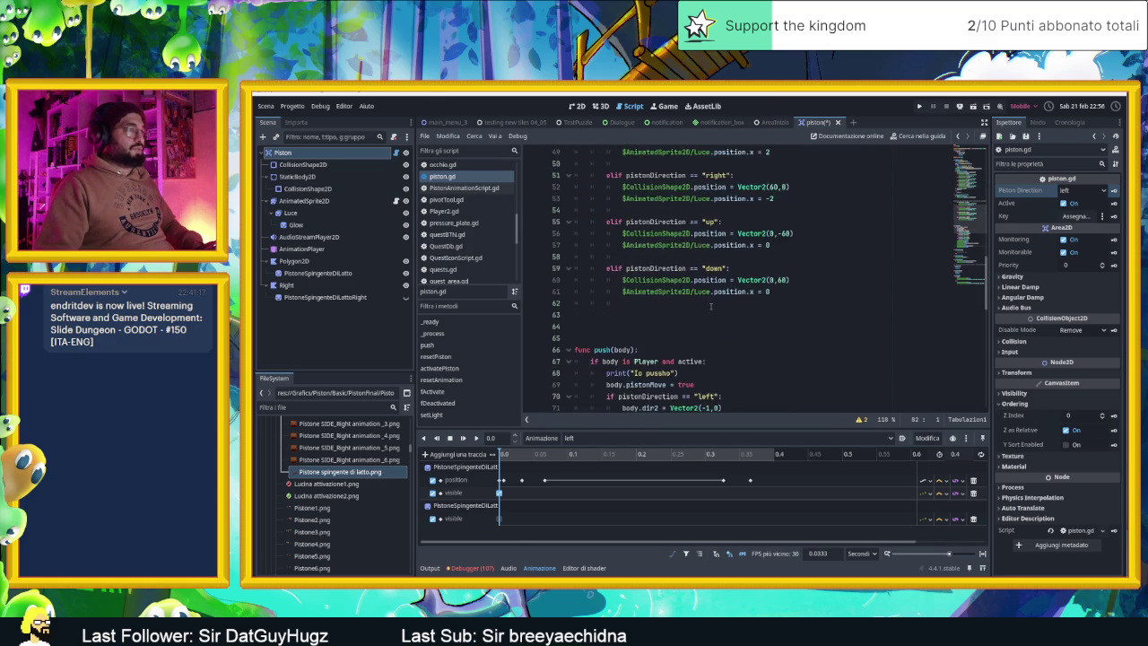
scroll(649, 173, down, 3)
scroll(649, 173, up, 4)
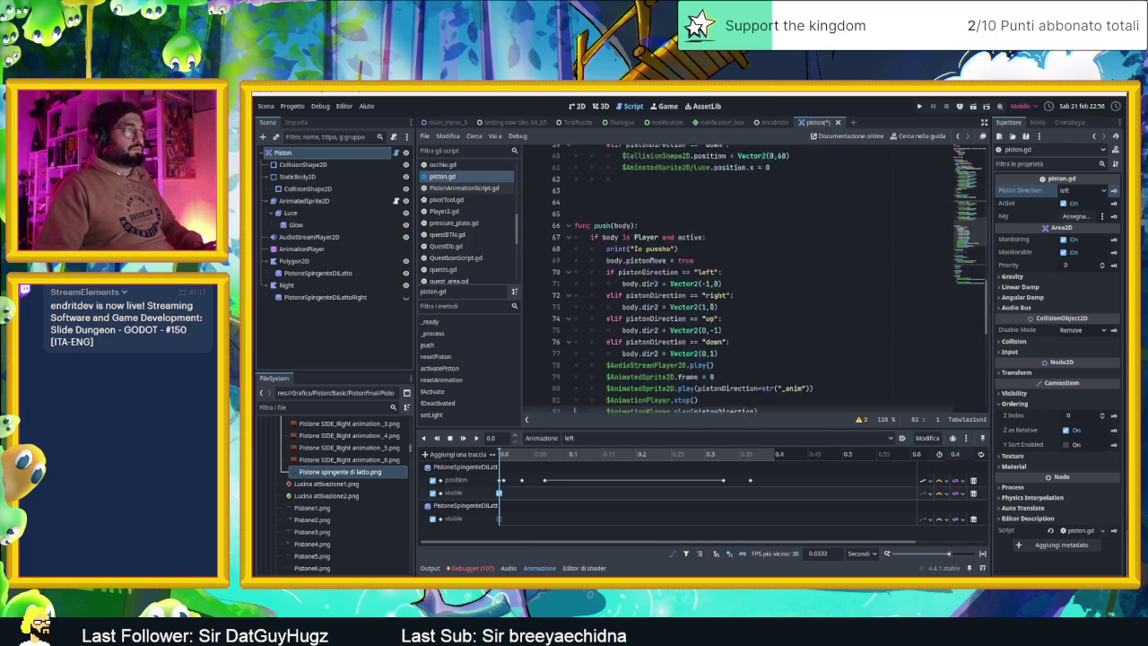
click(773, 122)
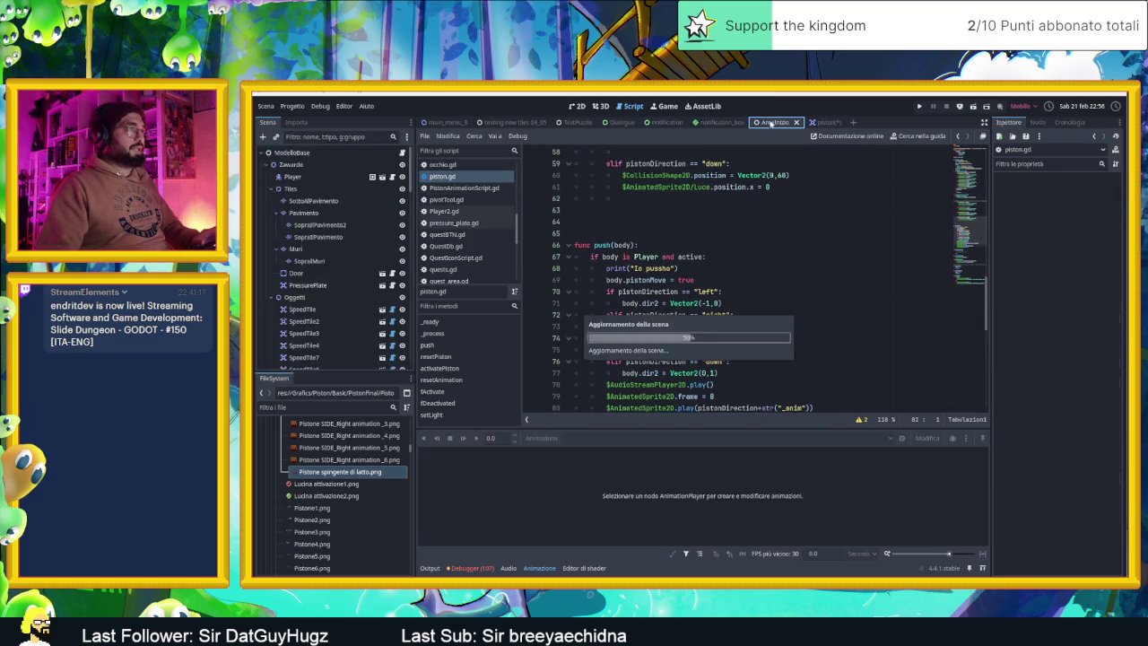
- Show AreaInizio in the 2D view zoomed out and run the current scene in debug
click(577, 106)
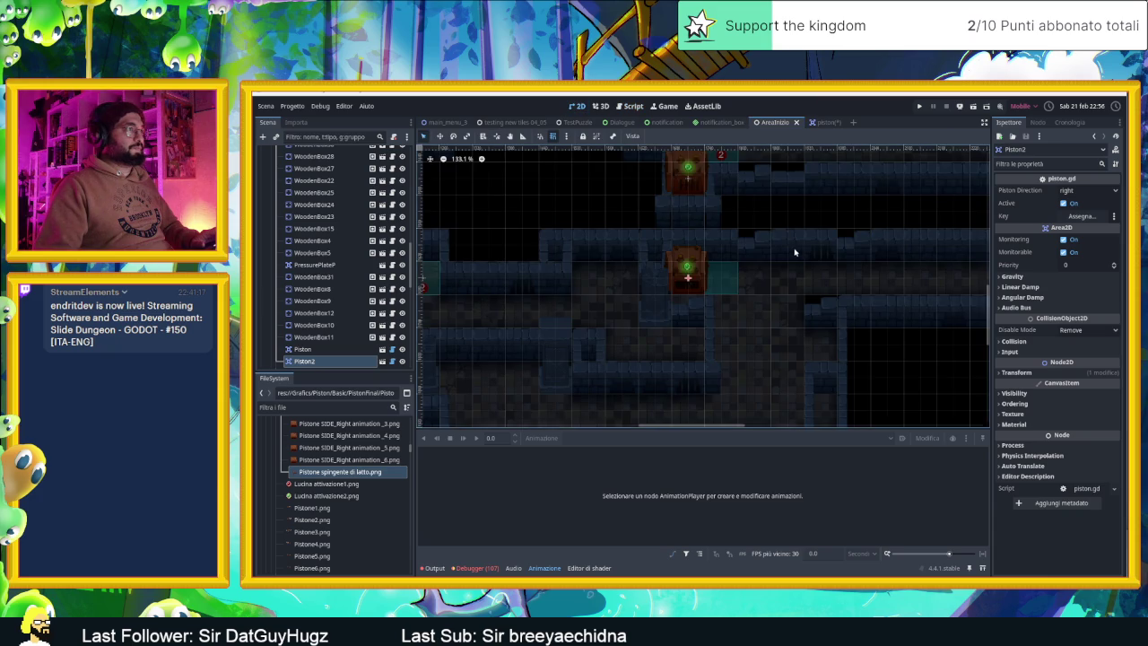
scroll(796, 257, down, 2)
click(977, 109)
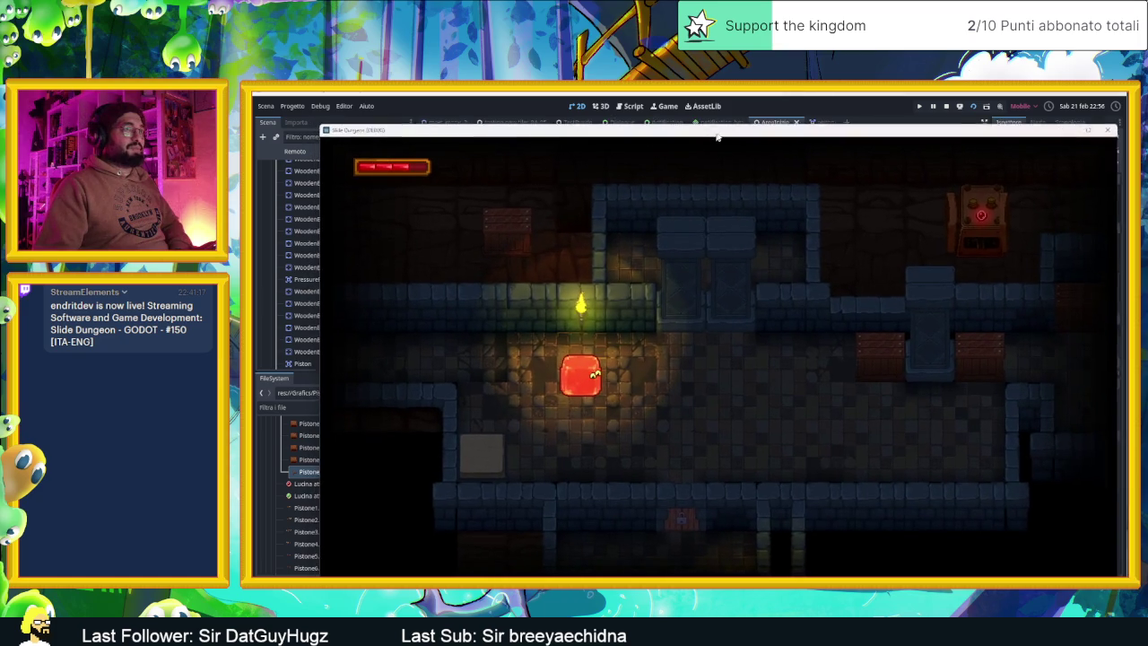
- Slide the slime through the first level's rooms and corridors onto the exit
key(Down)
key(Right)
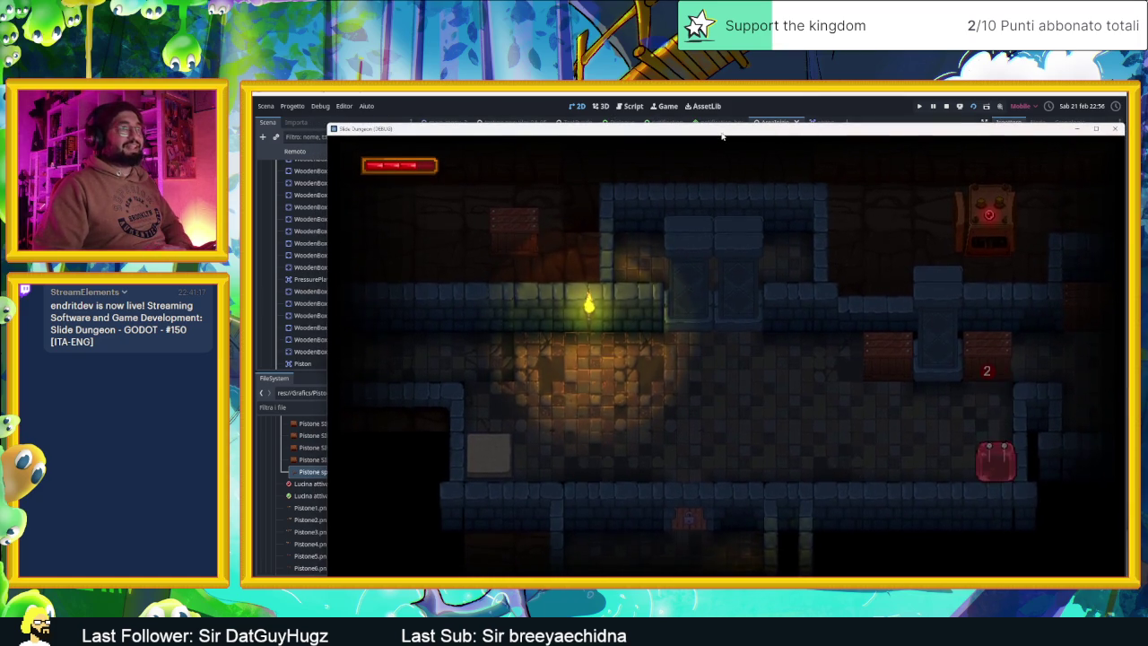
key(Up)
key(Up)
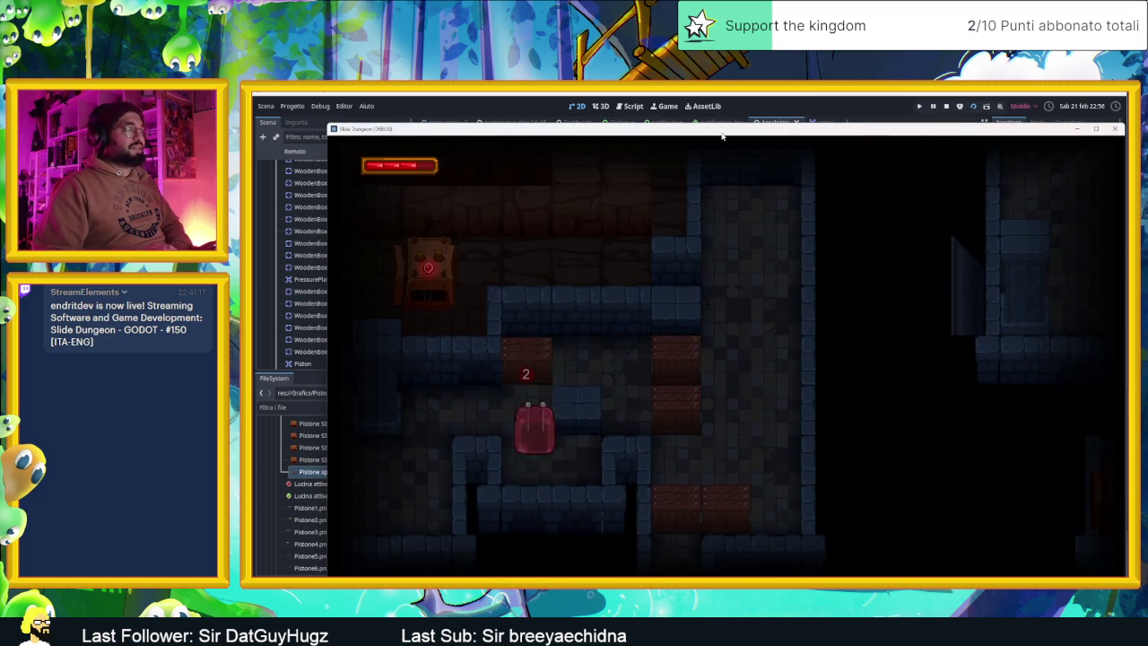
key(Up)
key(Right)
key(Right)
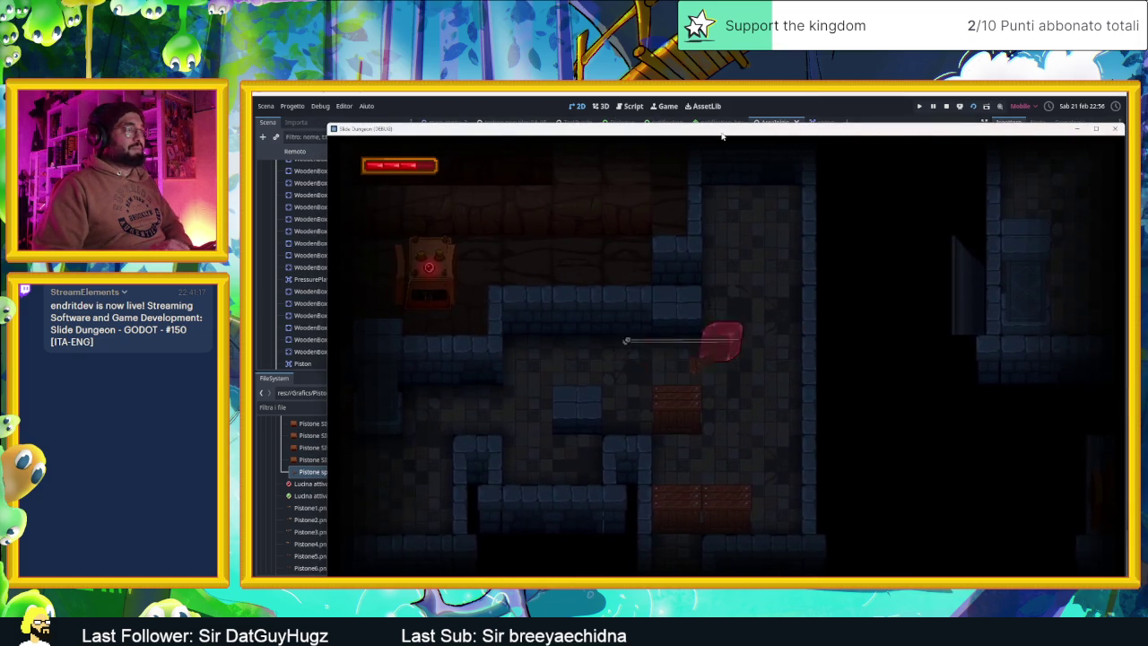
key(Up)
key(Left)
key(Down)
key(Up)
key(Down)
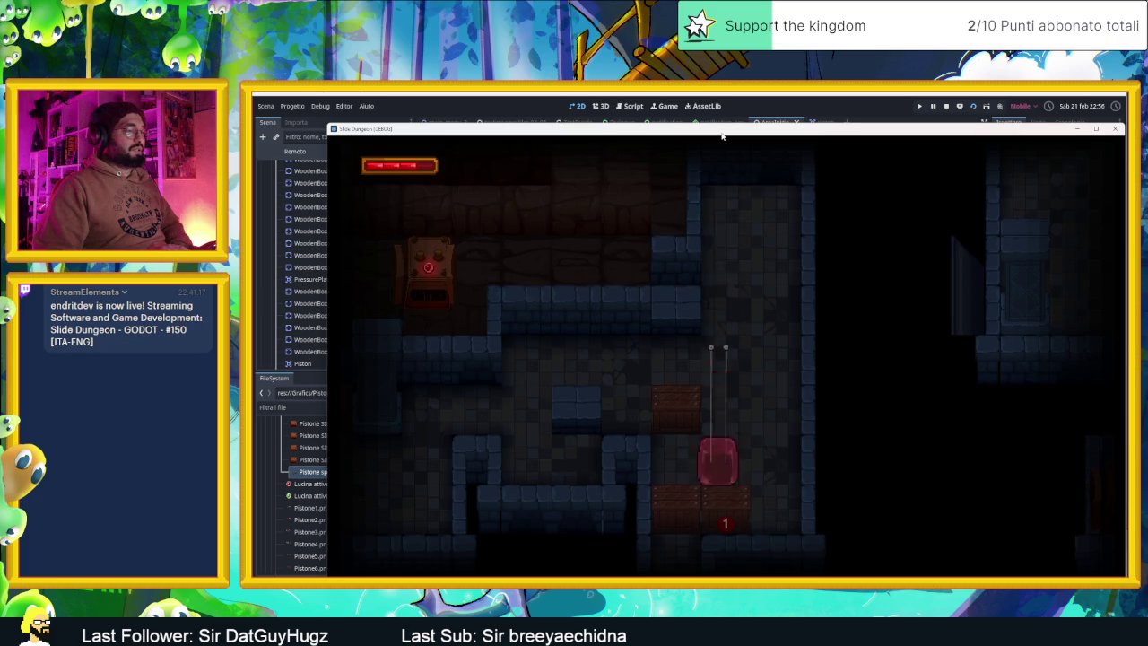
key(Up)
key(Right)
key(Down)
key(Left)
key(Right)
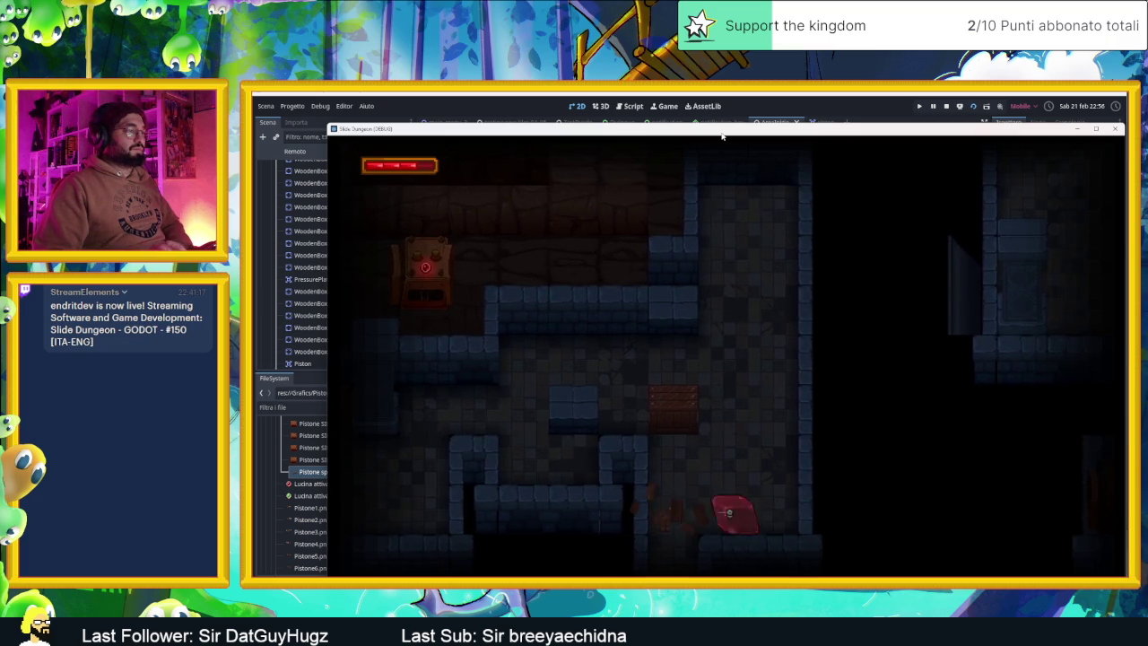
key(Left)
- Play the next level around the green exit, breaking the 2 crate, then stop the run
key(Down)
key(Right)
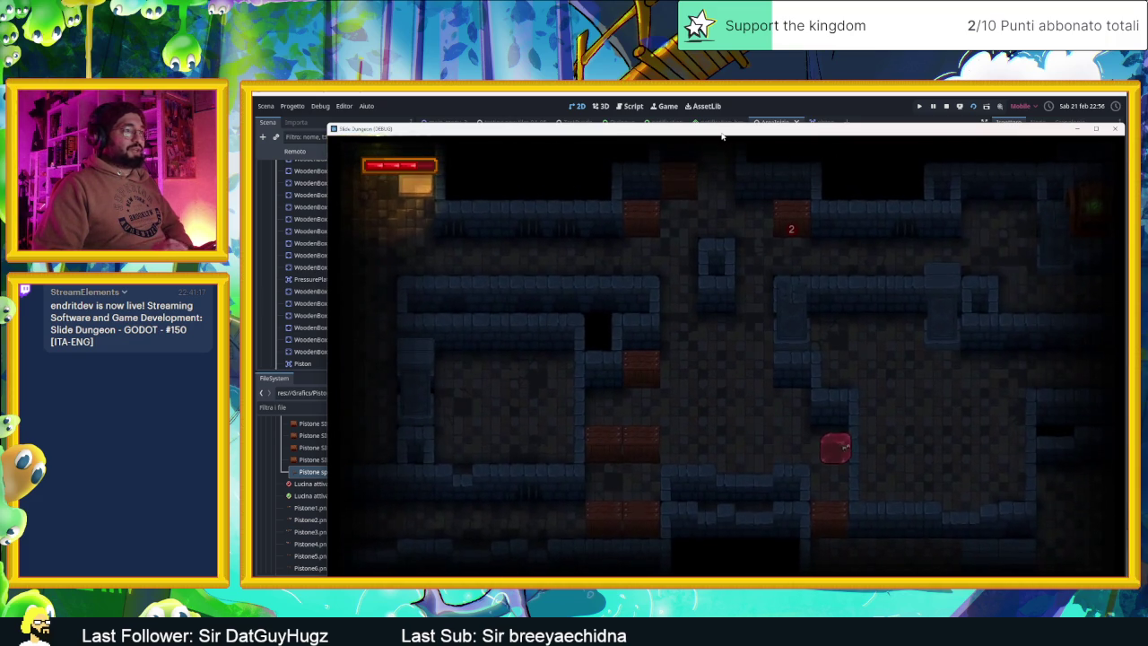
key(Right)
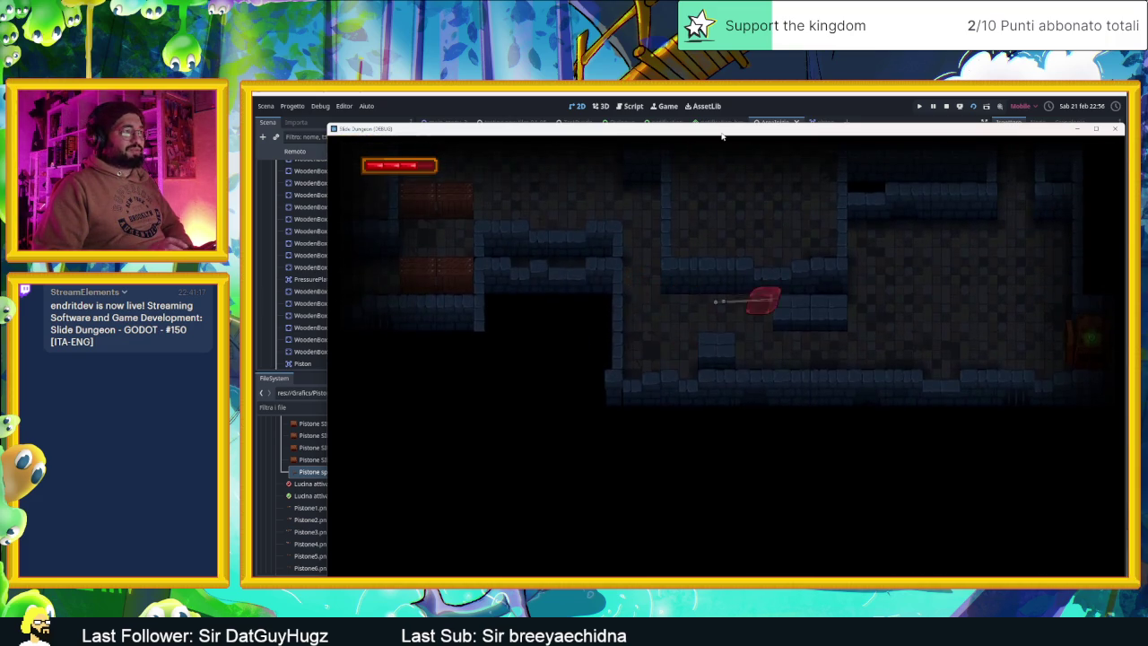
key(Down)
key(Right)
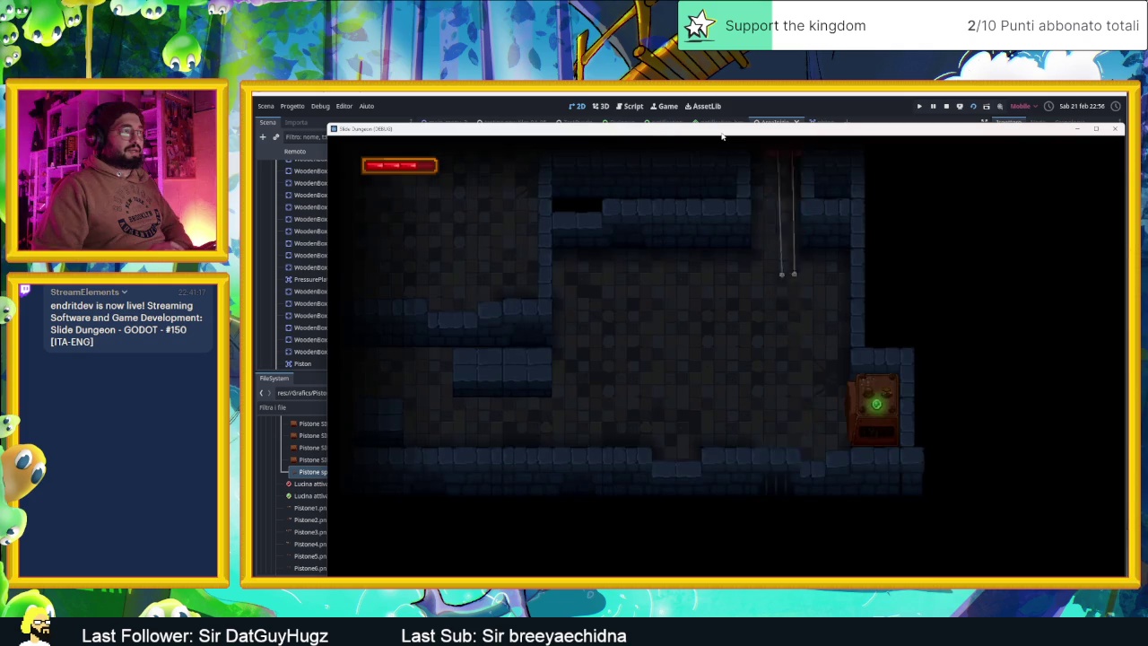
key(Left)
key(Right)
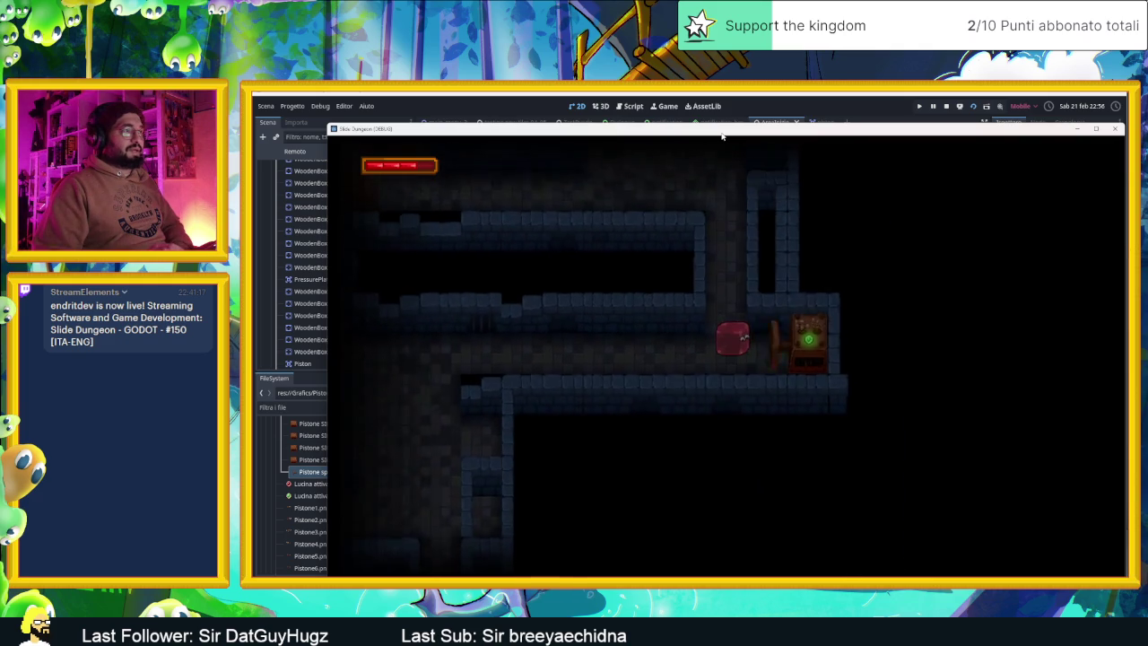
key(Down)
key(Left)
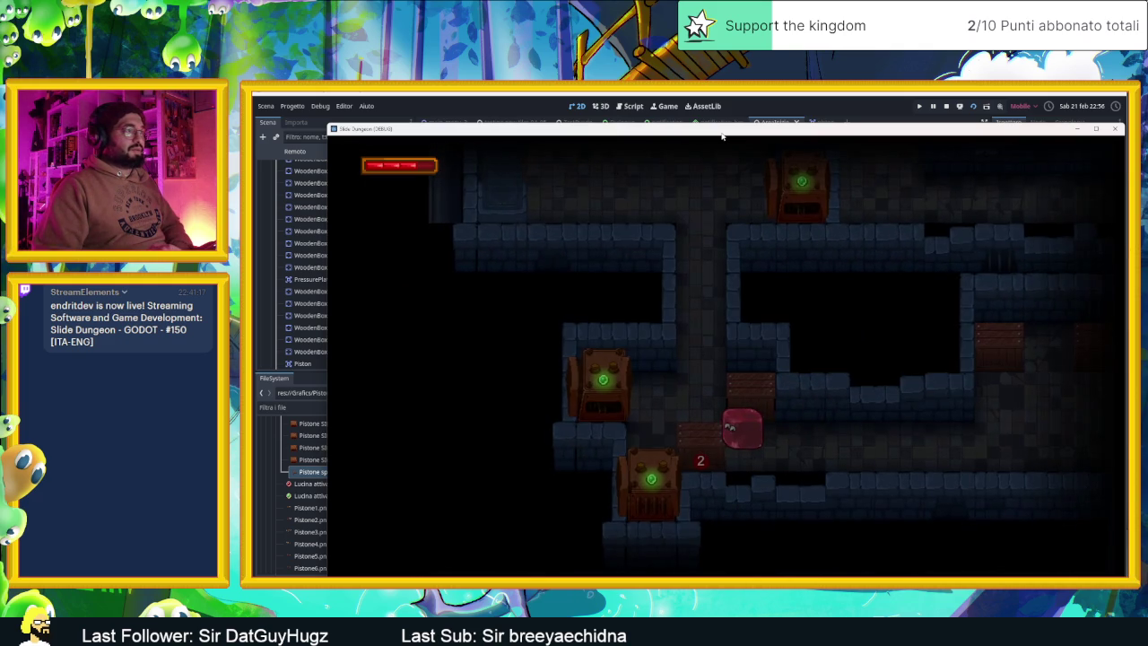
key(Left)
key(Up)
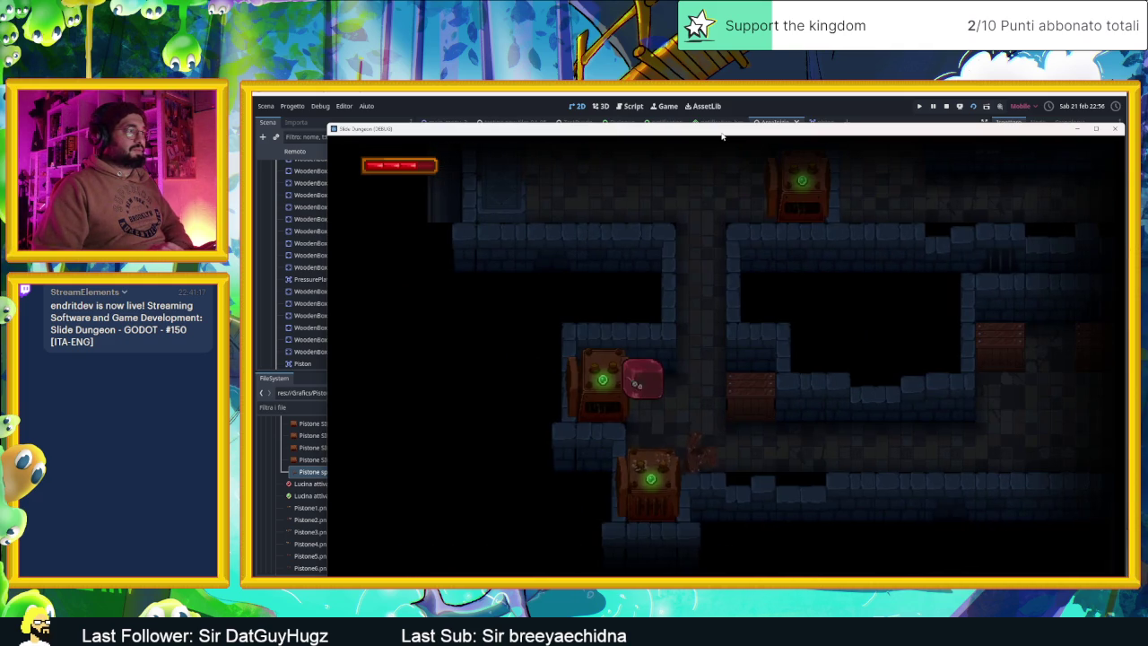
key(Down)
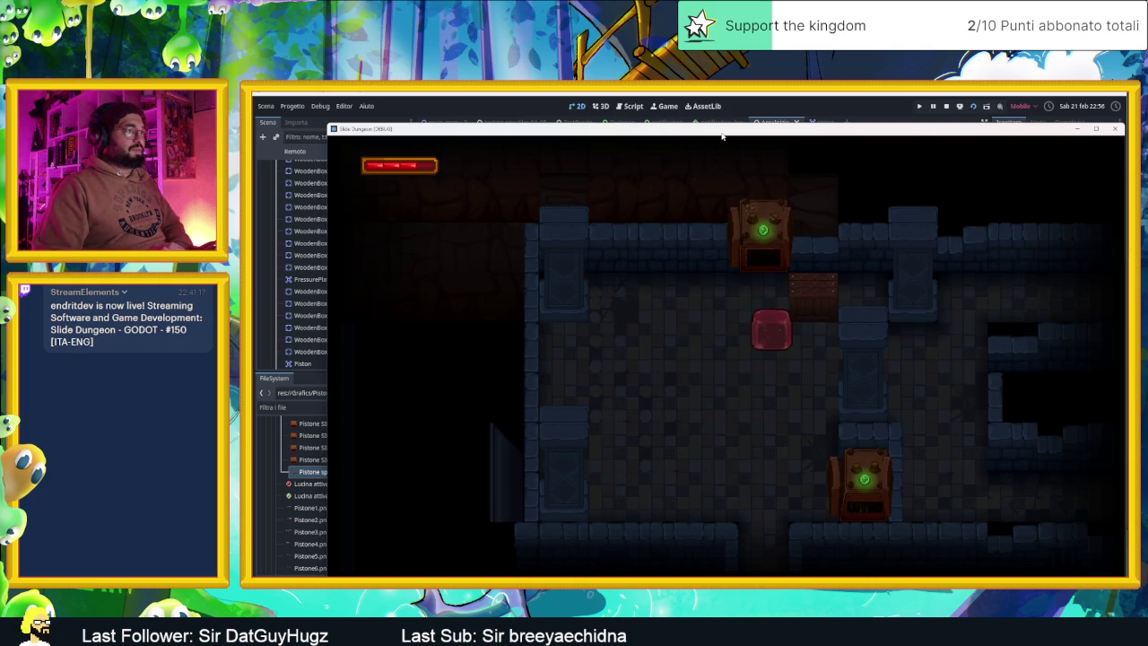
key(Left)
key(Right)
key(Down)
key(Left)
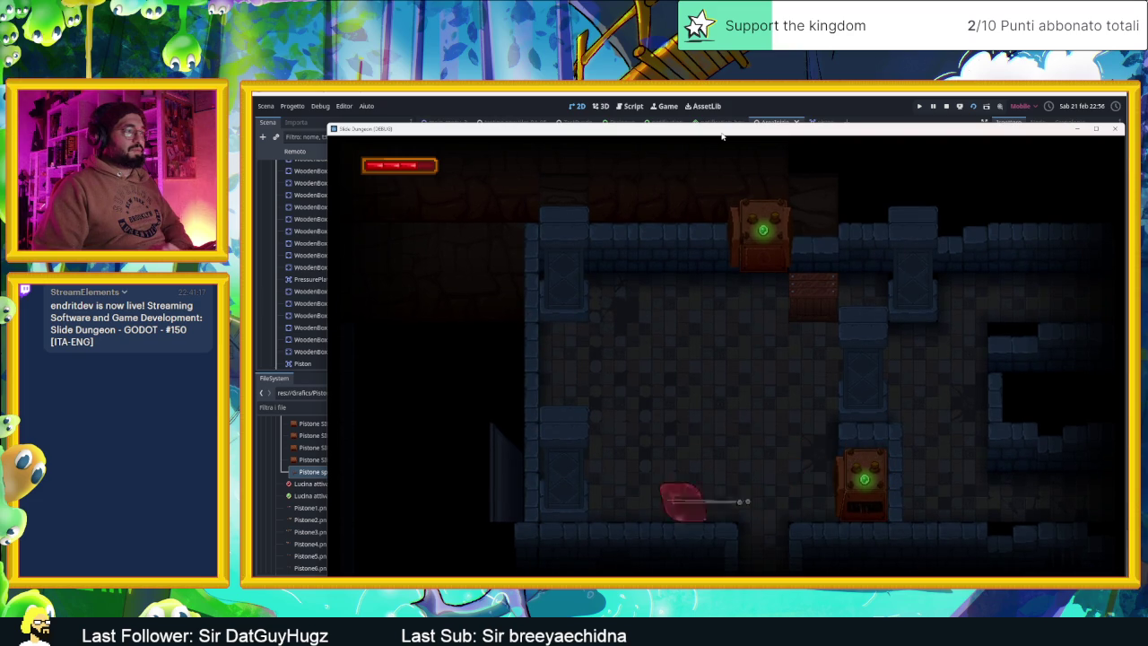
key(Up)
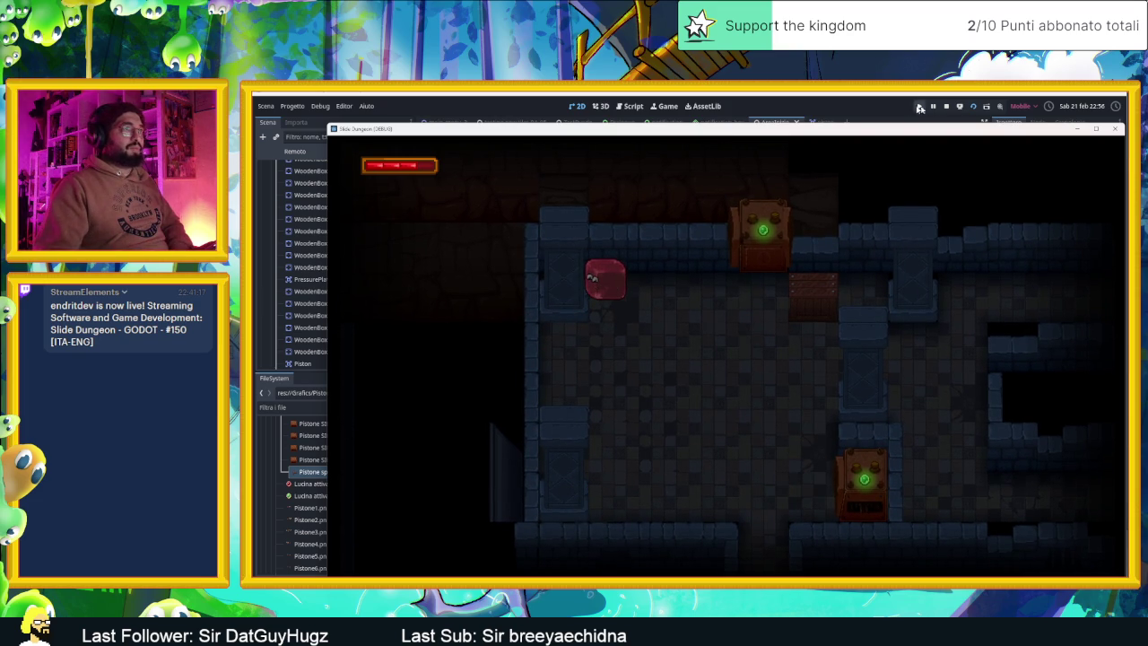
click(947, 106)
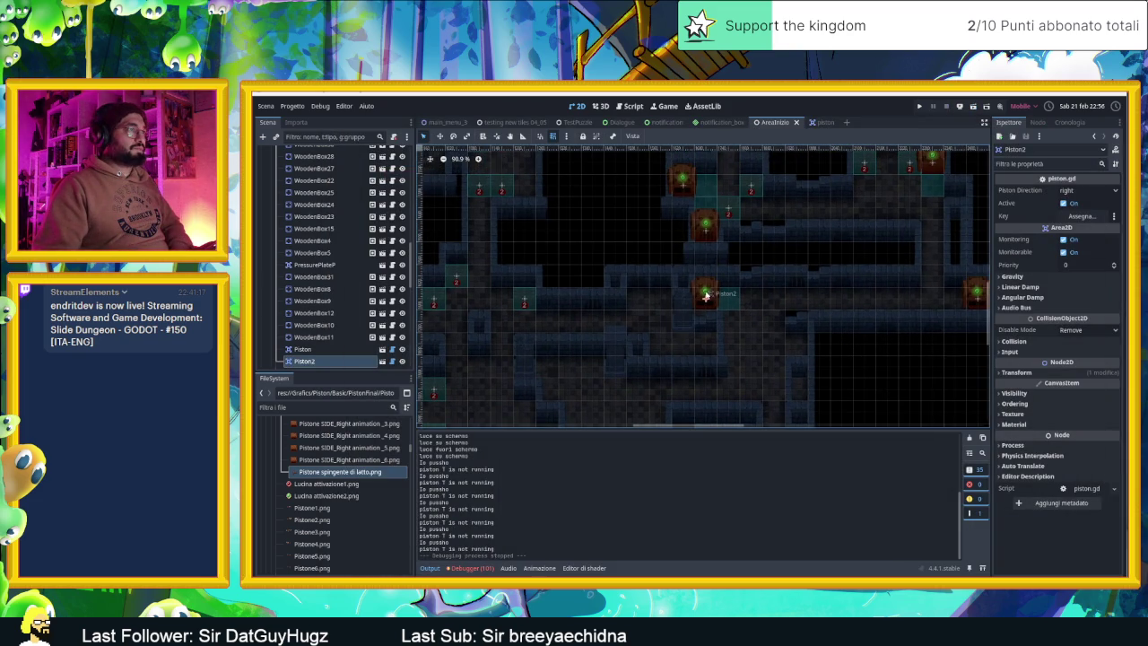
- Try Piston2's Piston Direction as left, revert it to right, then save and relaunch
click(1075, 191)
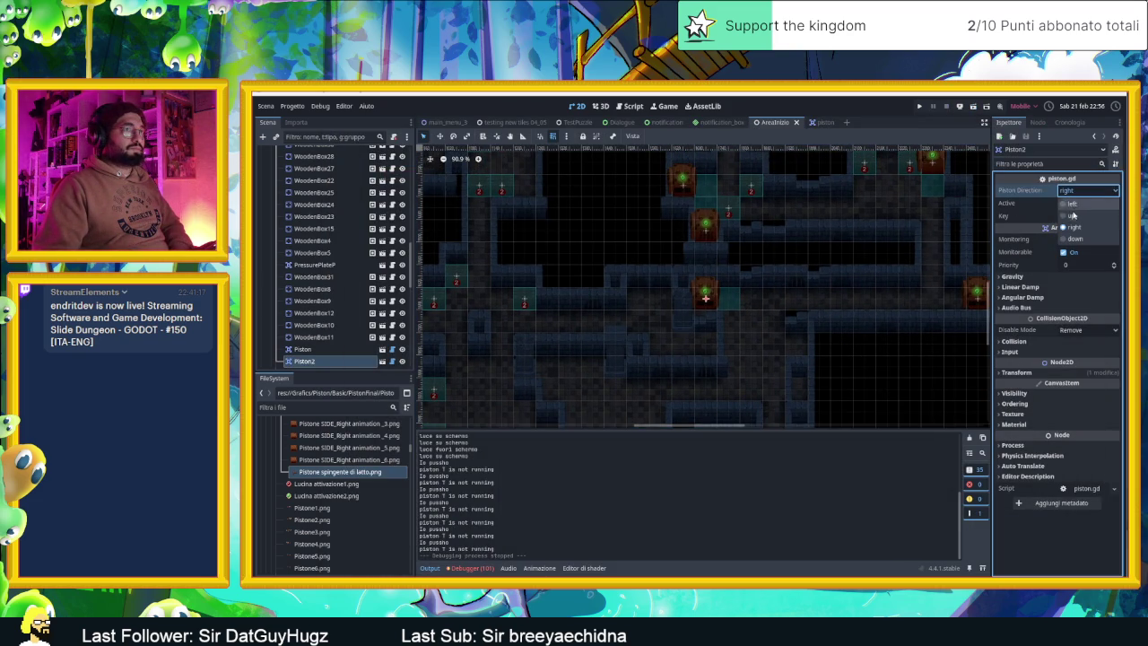
click(1071, 204)
click(1073, 191)
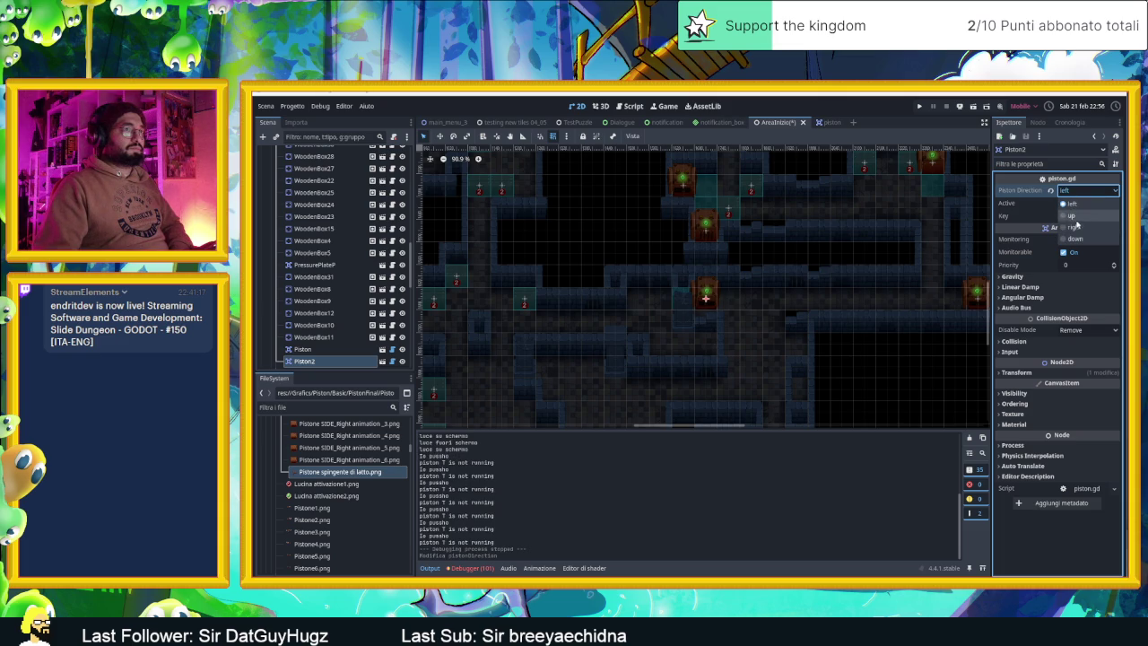
click(1078, 228)
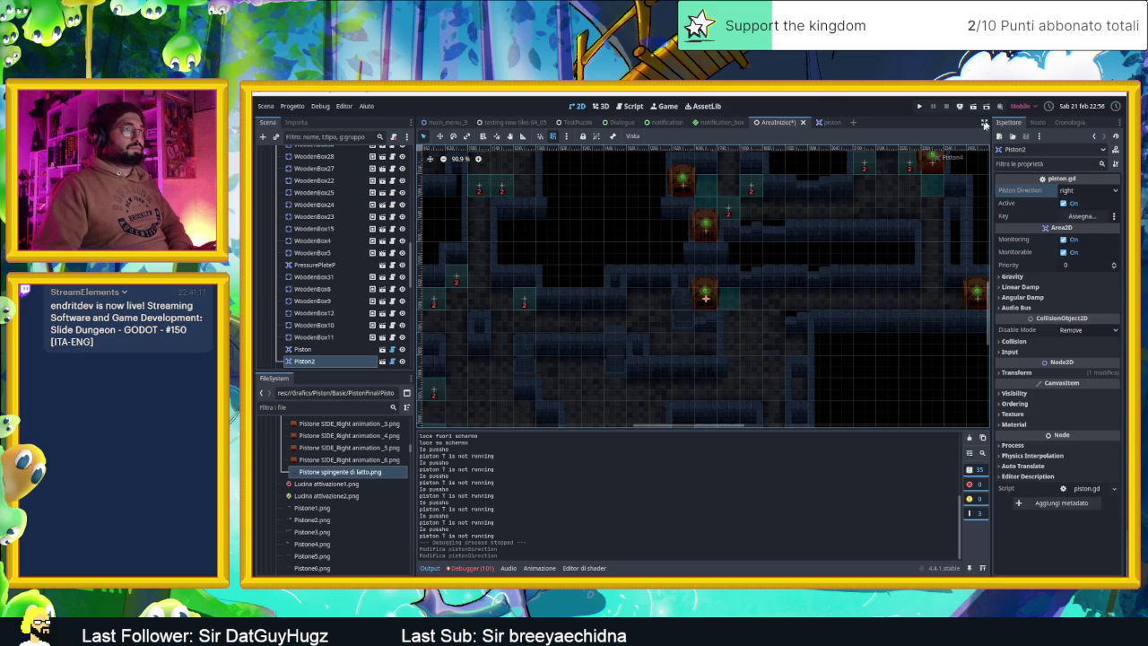
click(973, 107)
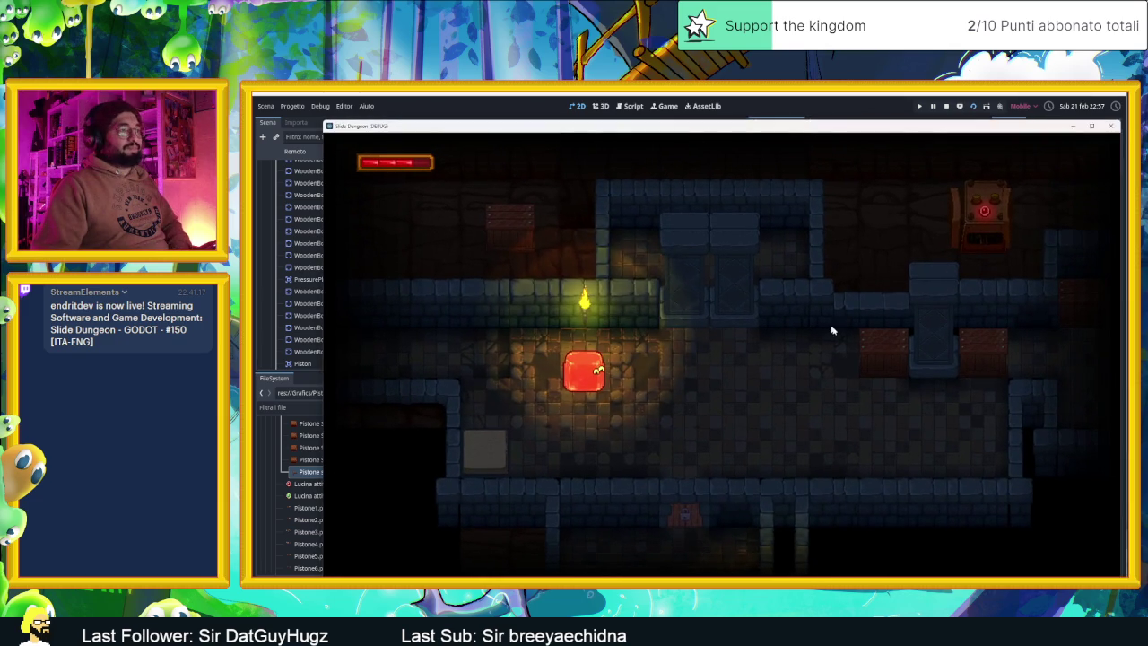
- Slide the player through the opening rooms and corridors with the arrow keys
key(Down)
key(Right)
key(Up)
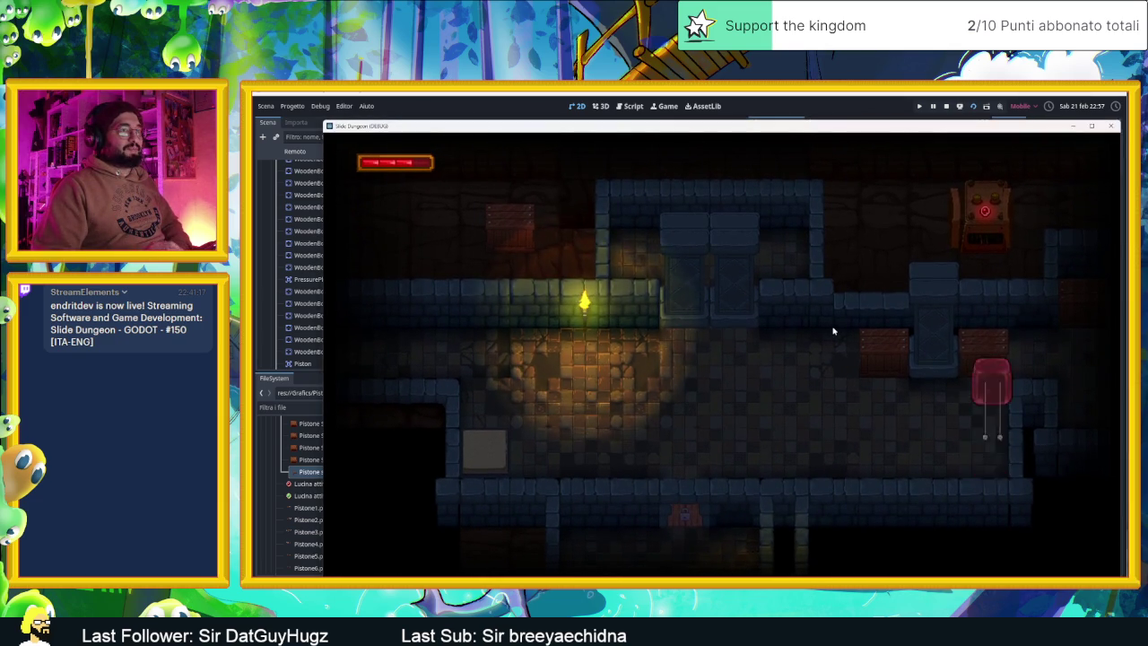
key(Down)
key(Up)
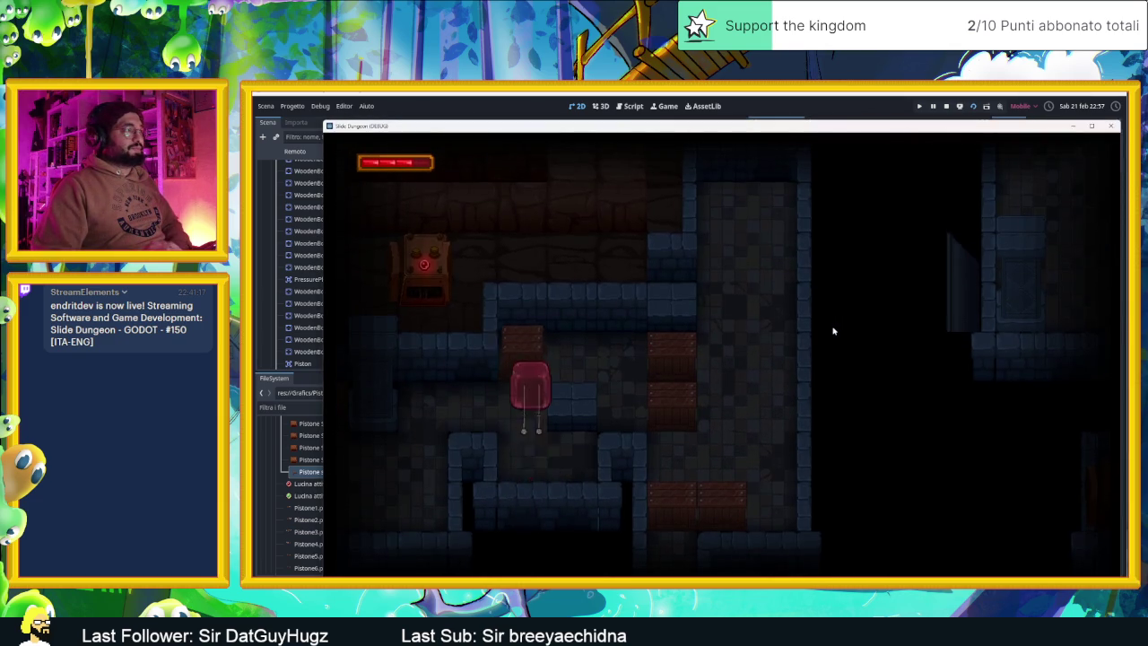
key(Down)
key(Up)
key(Right)
key(Left)
key(Right)
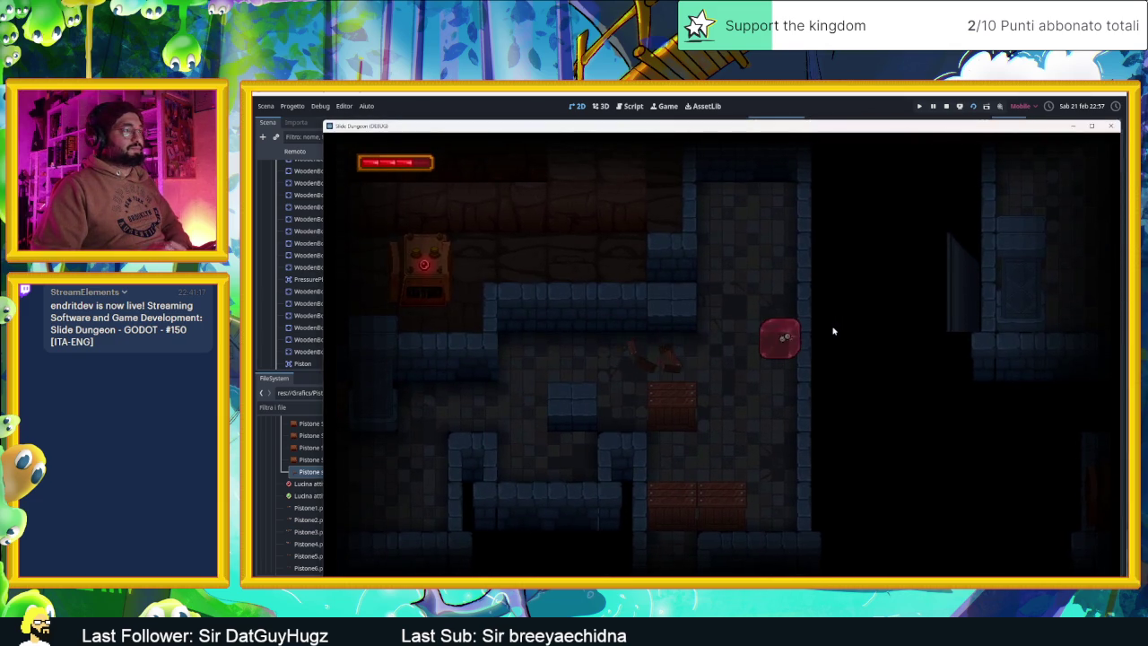
key(Up)
key(Left)
key(Down)
key(Up)
key(Down)
key(Up)
key(Down)
key(Right)
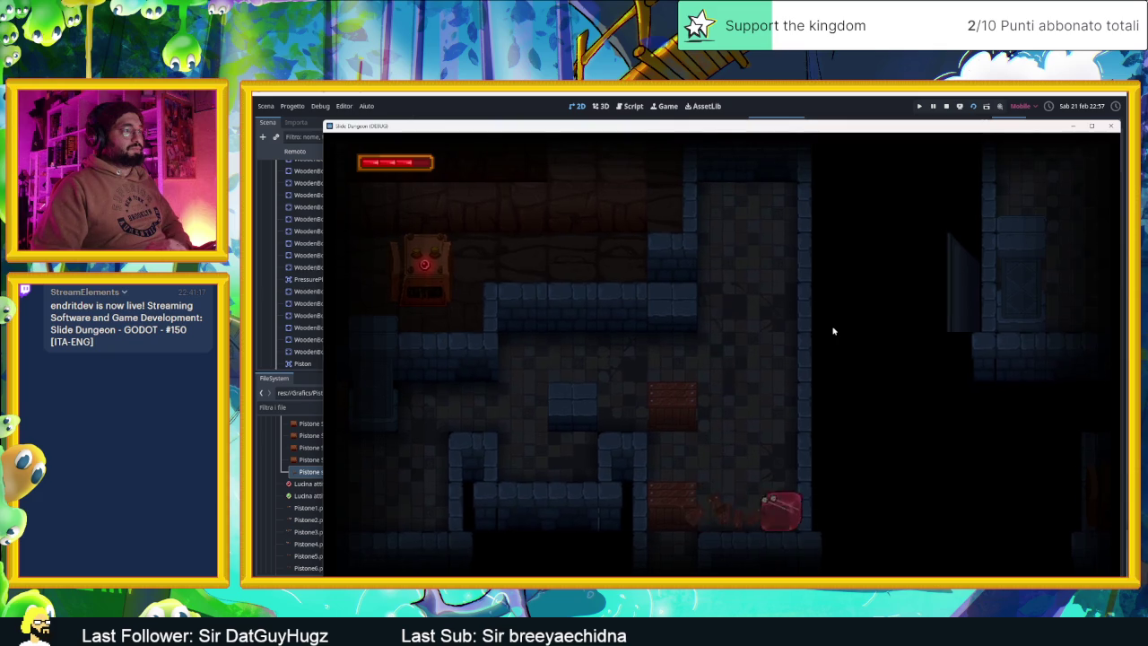
key(Left)
key(Right)
key(Left)
- Continue through the next rooms until the player rests beside the wooden box, then stop the game
key(Up)
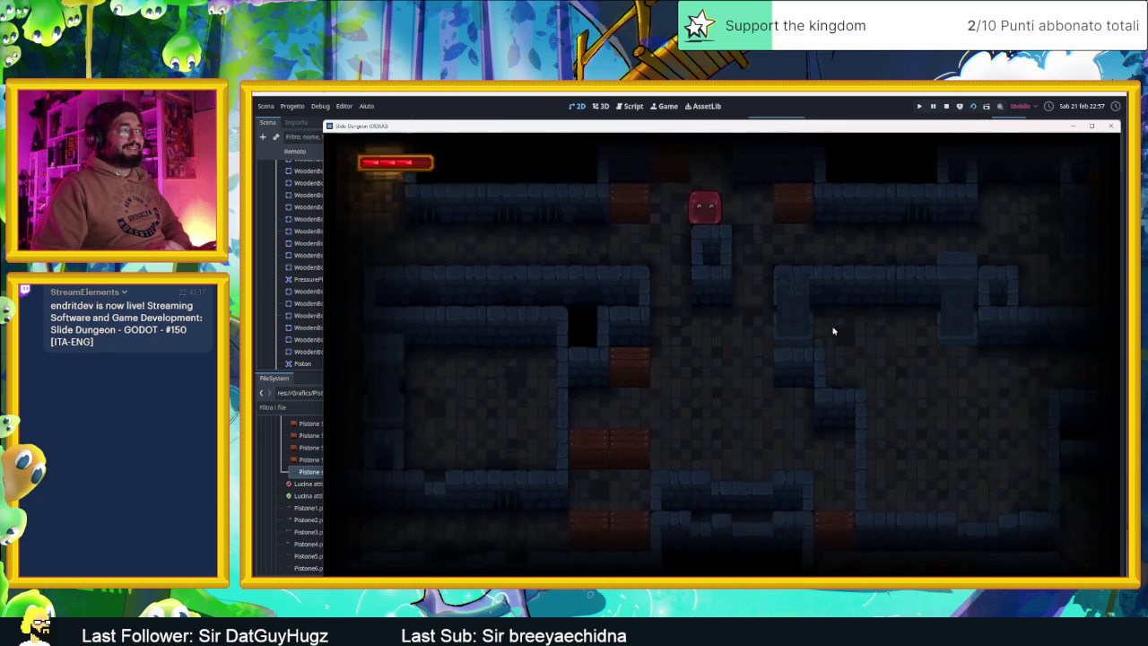
key(Down)
key(Right)
key(Down)
key(Right)
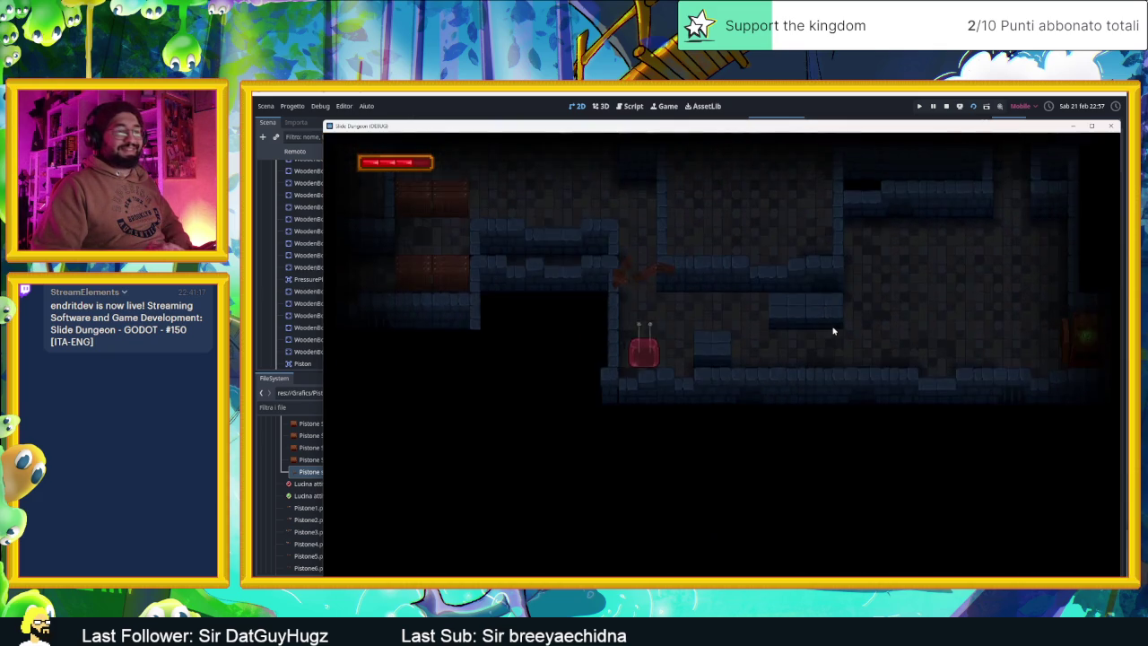
key(Up)
key(Right)
key(Down)
key(Right)
key(Up)
key(Down)
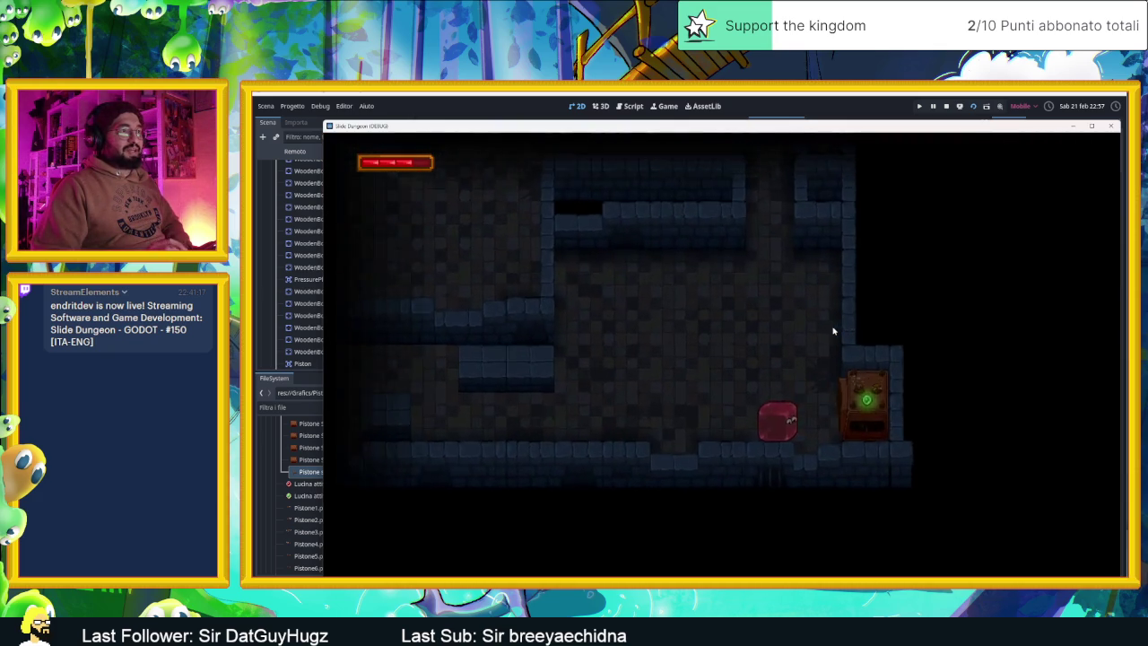
key(Up)
key(Left)
key(Down)
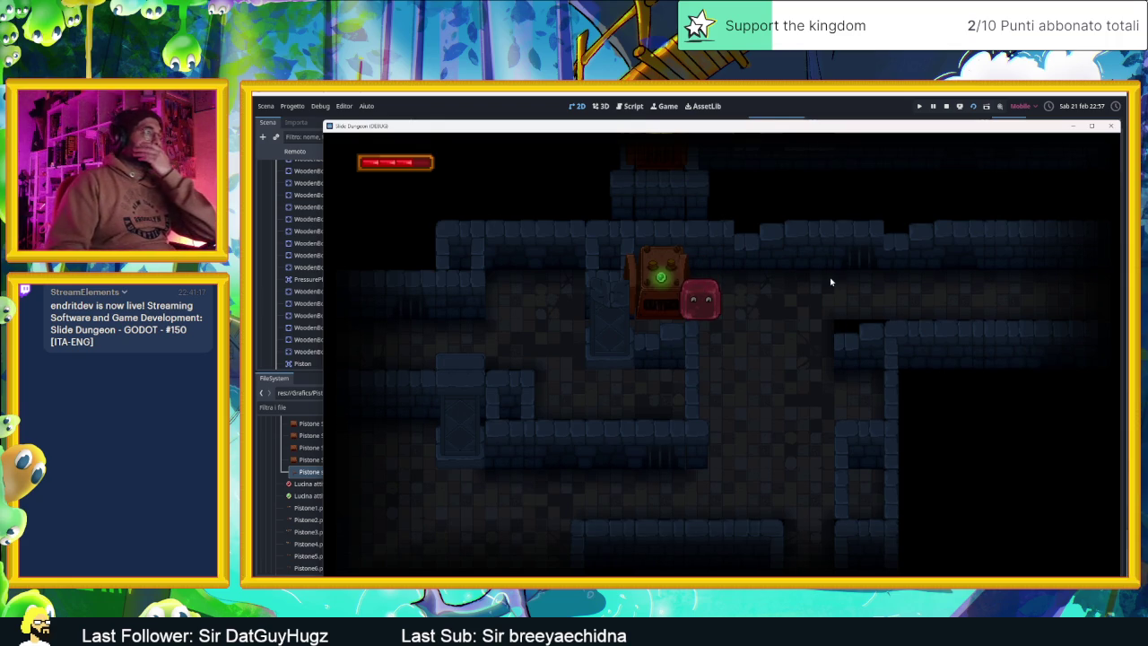
click(946, 105)
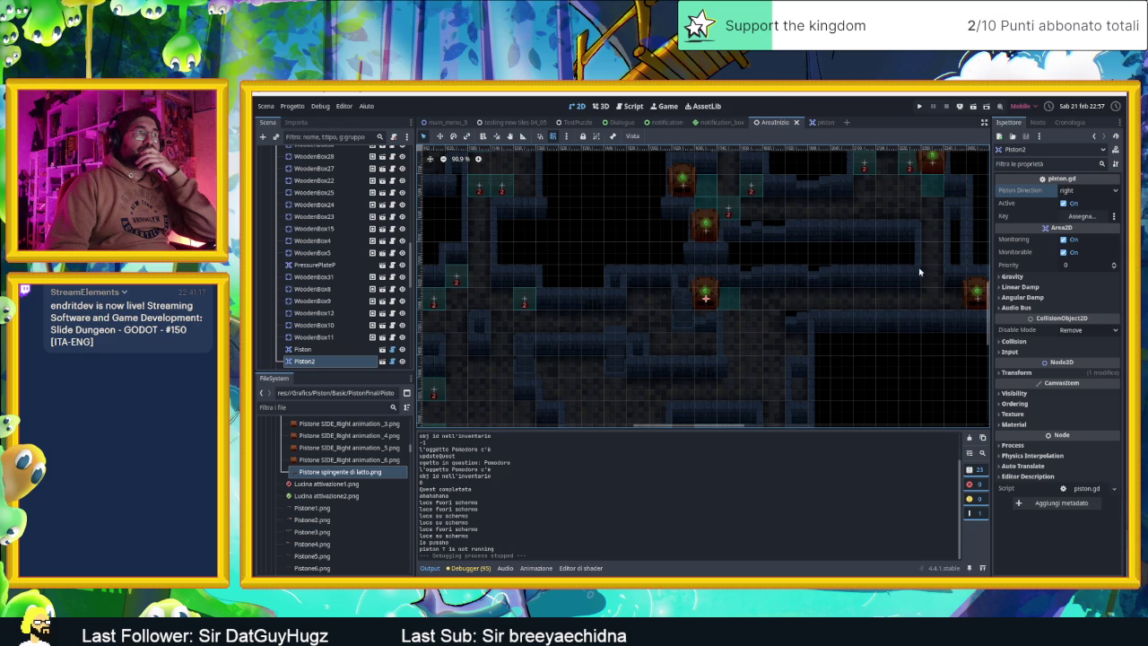
- Try Piston2 pushing up, set it back to right, then save and relaunch the game
click(1068, 191)
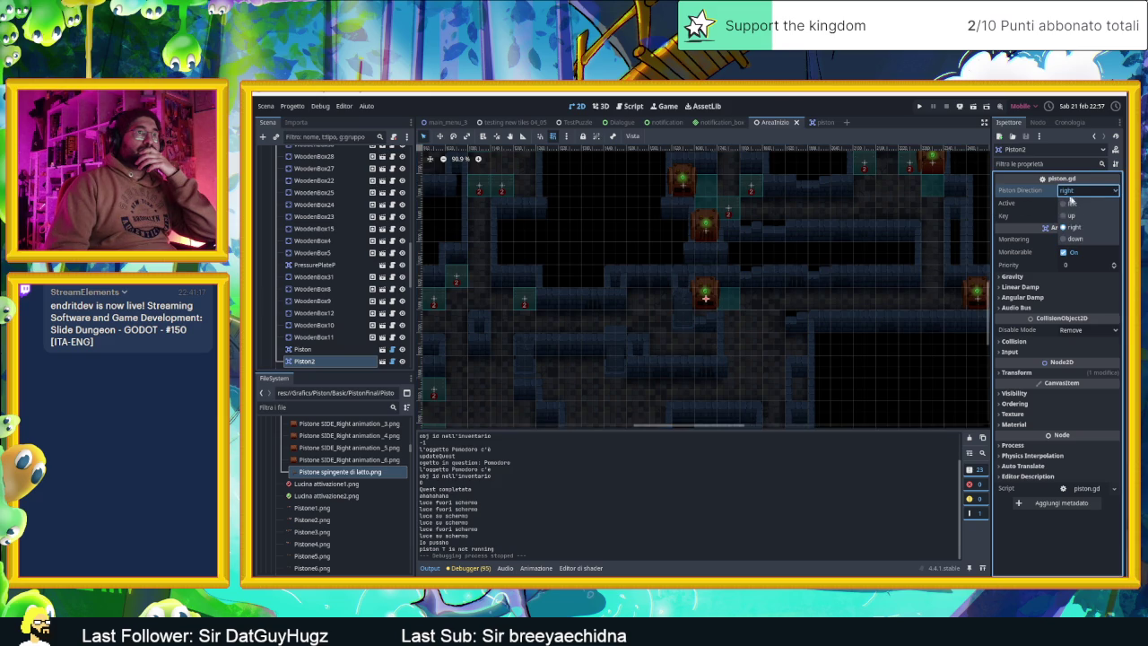
click(1076, 222)
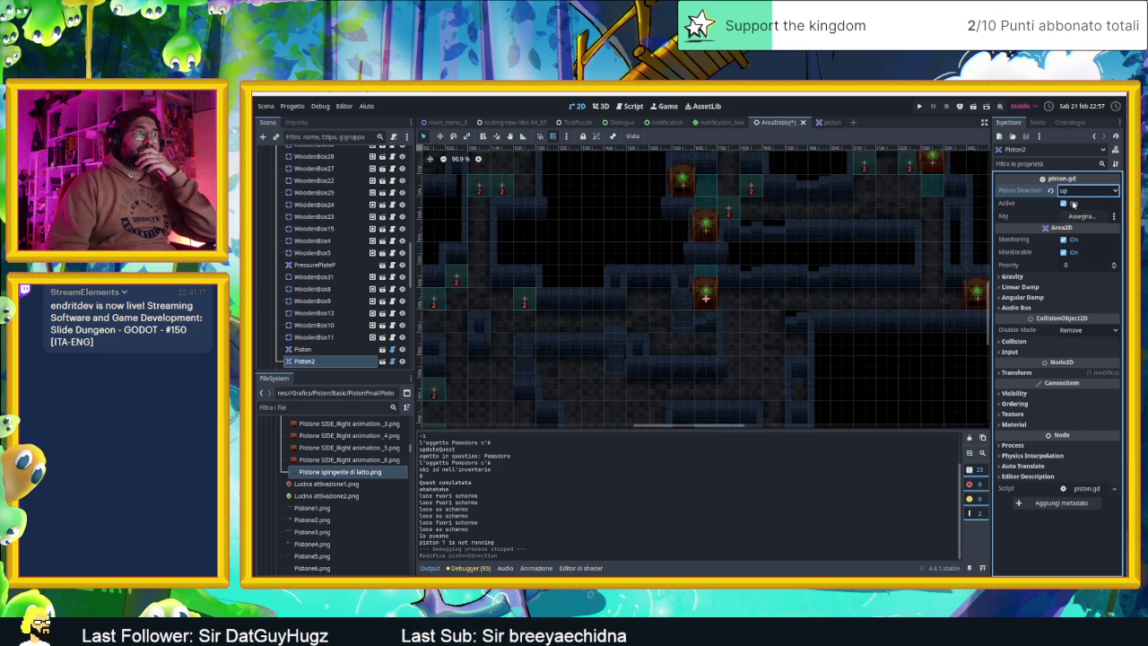
click(1078, 194)
click(1072, 231)
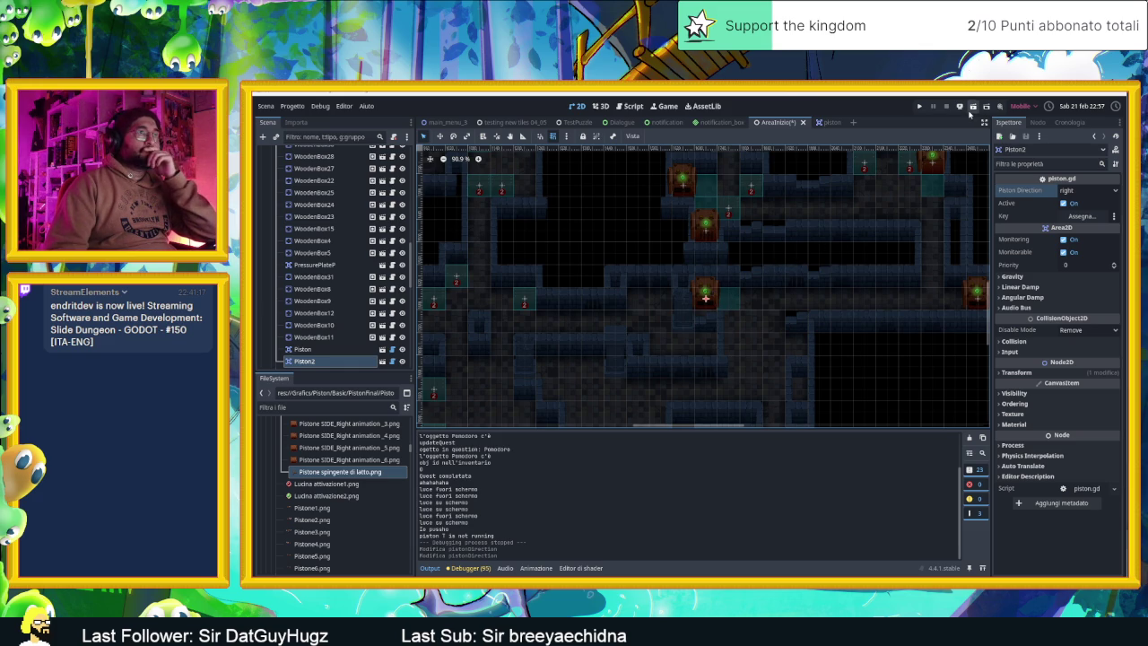
click(973, 106)
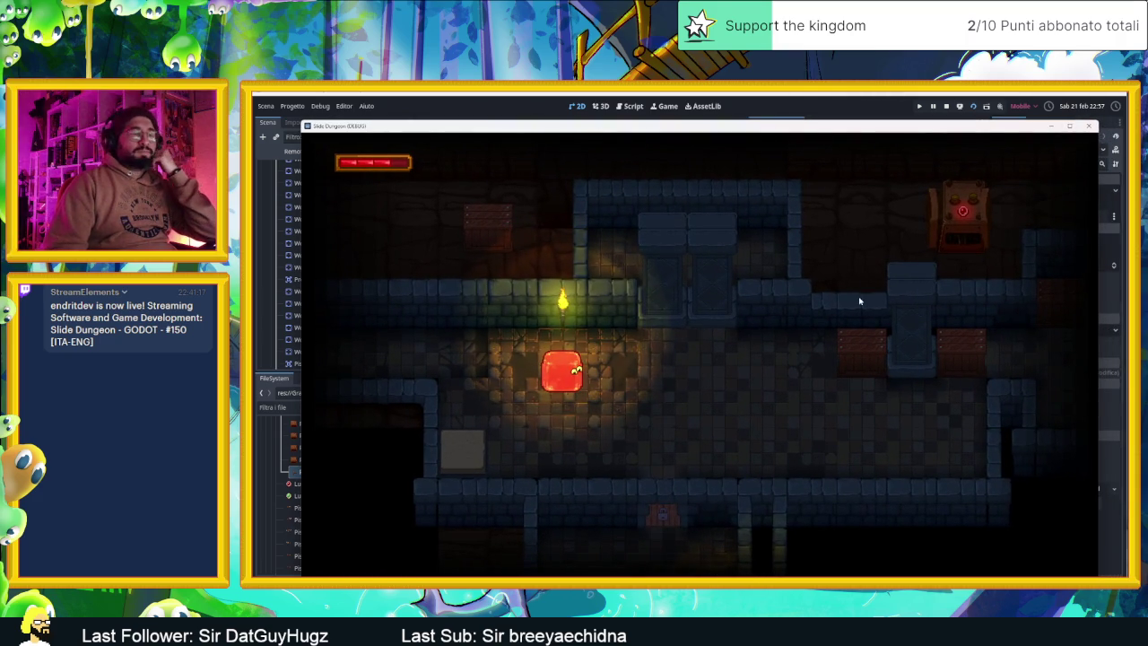
- Slide the slime through the first rooms and along the bottom corridor
key(Down)
key(Right)
key(Up)
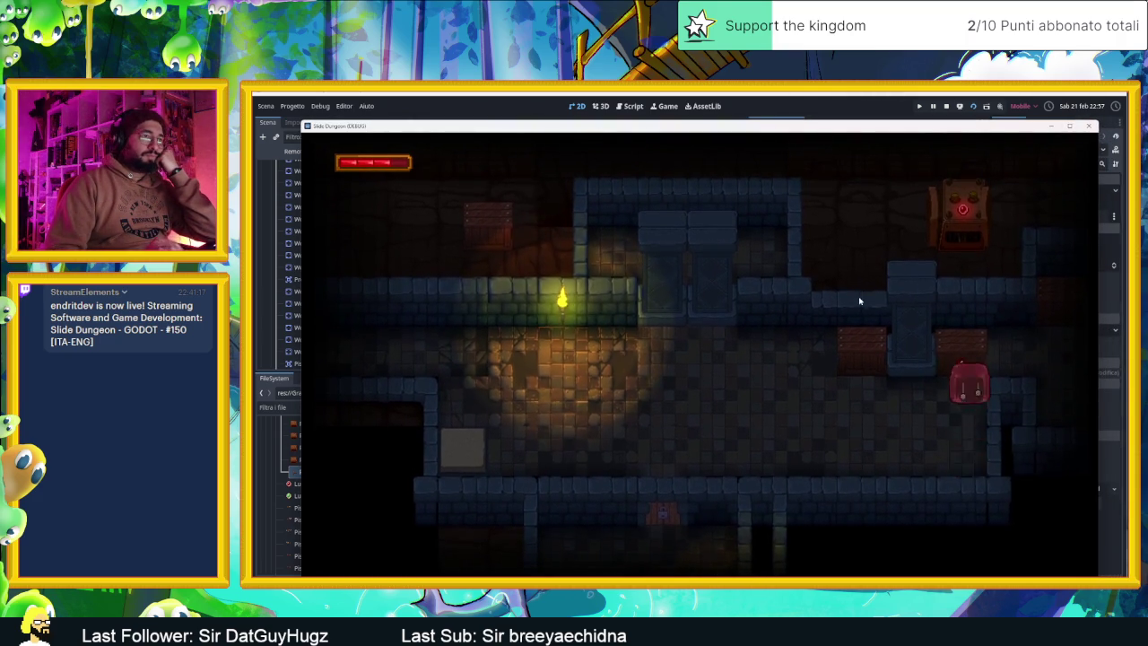
key(Down)
key(Up)
key(Right)
key(Down)
key(Up)
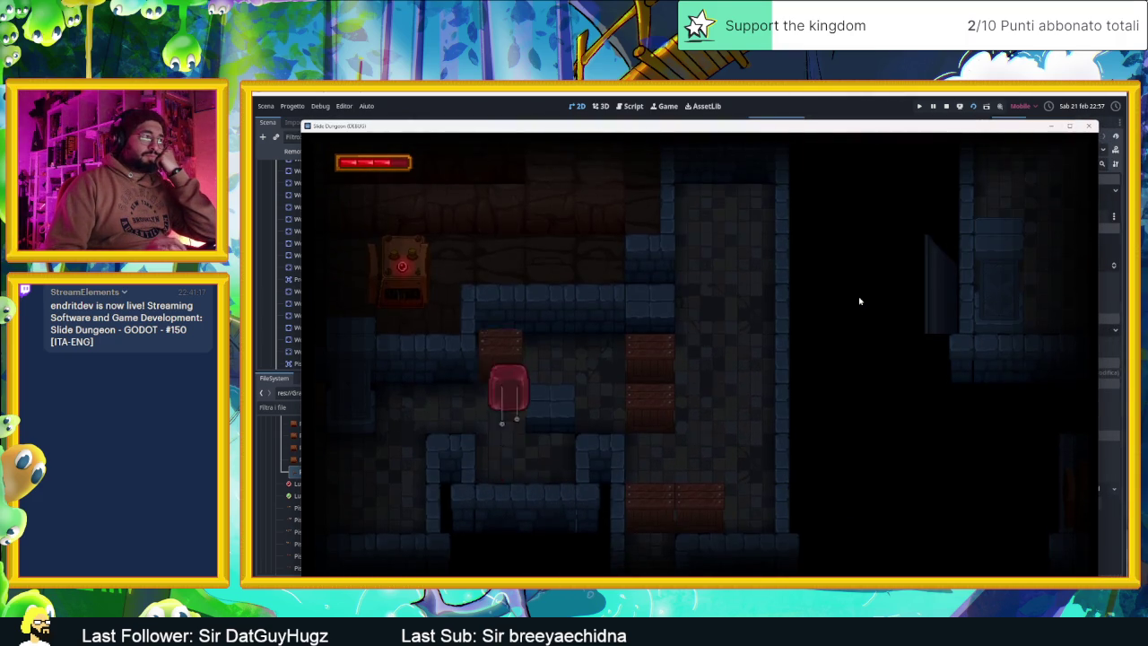
key(Down)
key(Up)
key(Left)
key(Right)
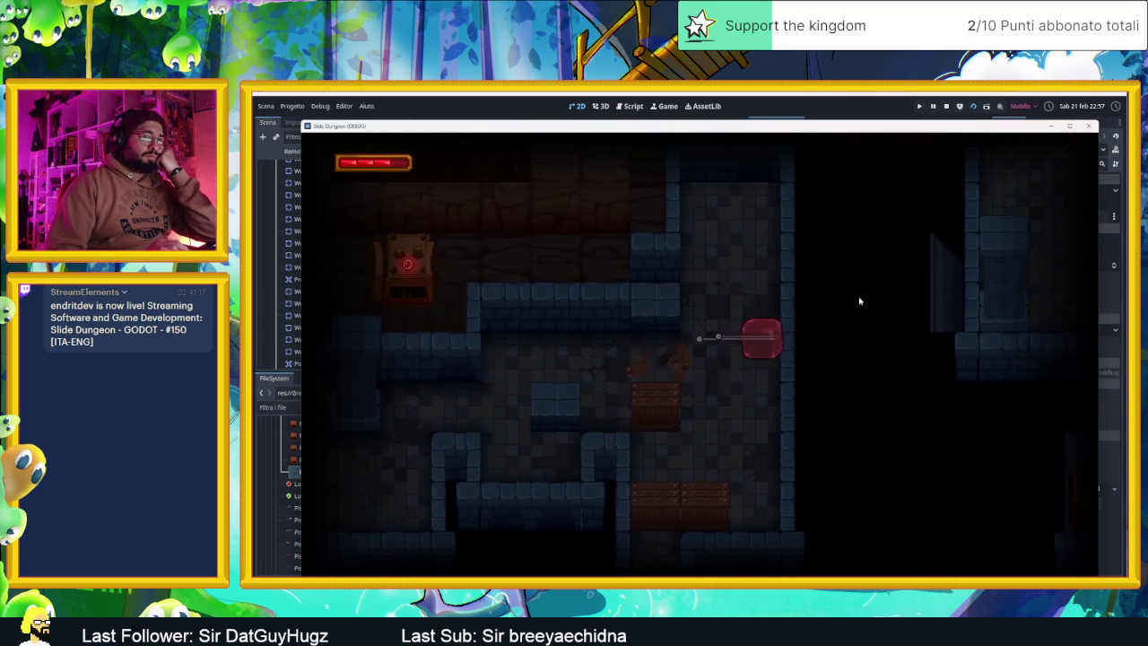
key(Left)
key(Down)
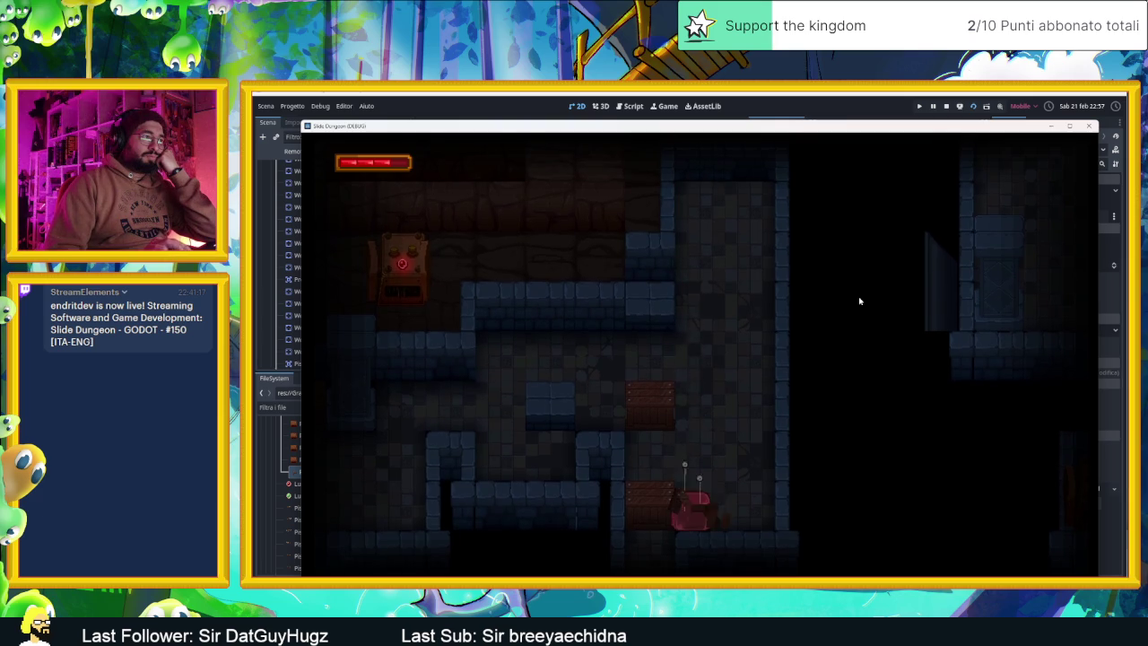
key(Right)
key(Left)
- Take the slime through the bottom door to the green switch and teleport back and forth through it
key(Down)
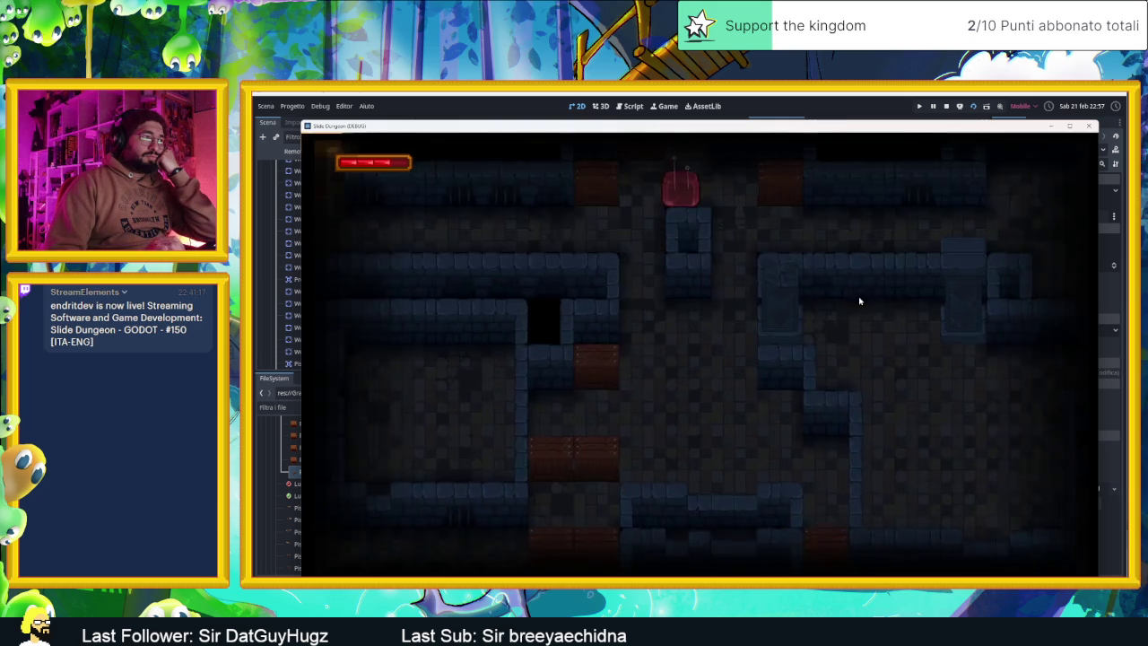
key(Right)
key(Down)
key(Down)
key(Left)
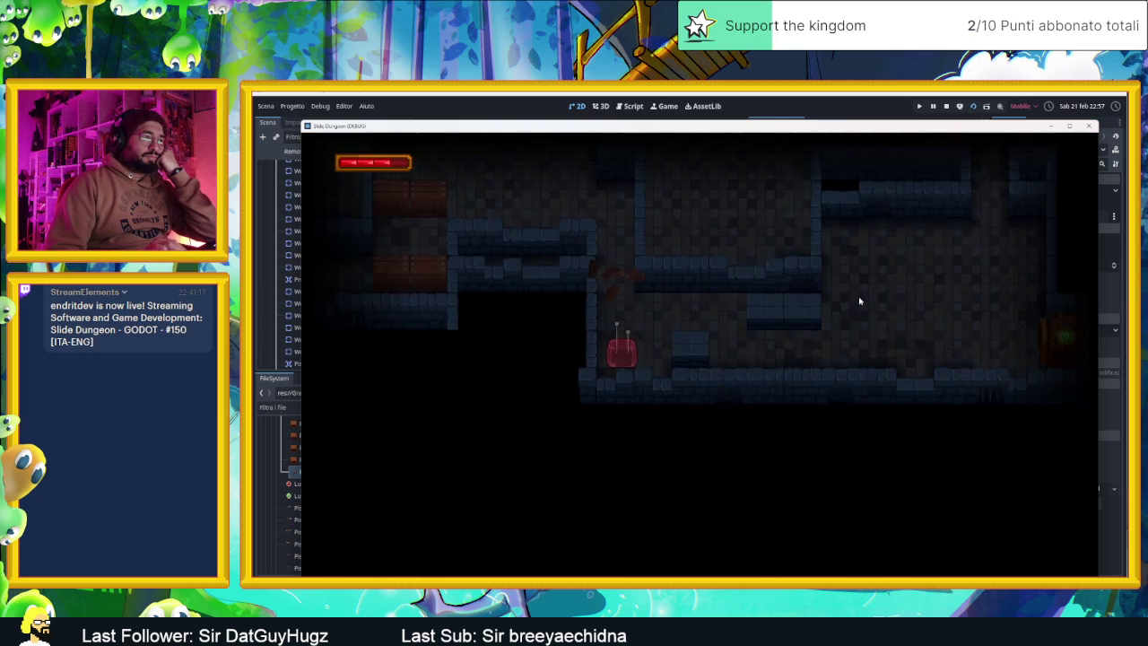
key(Down)
key(Up)
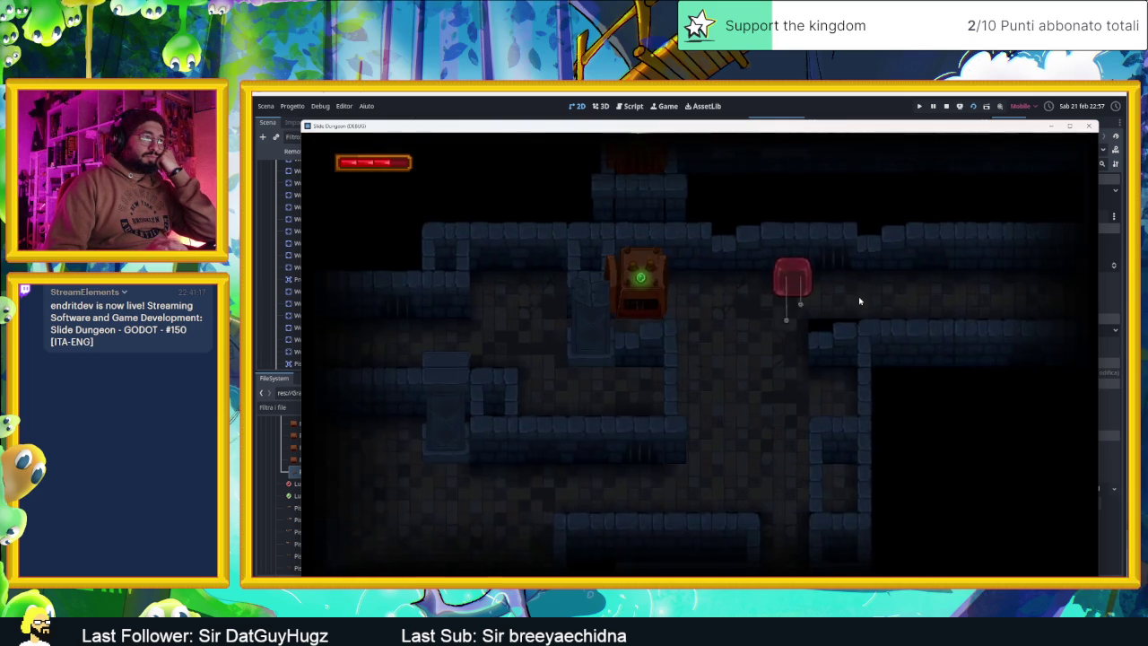
key(Left)
key(Left)
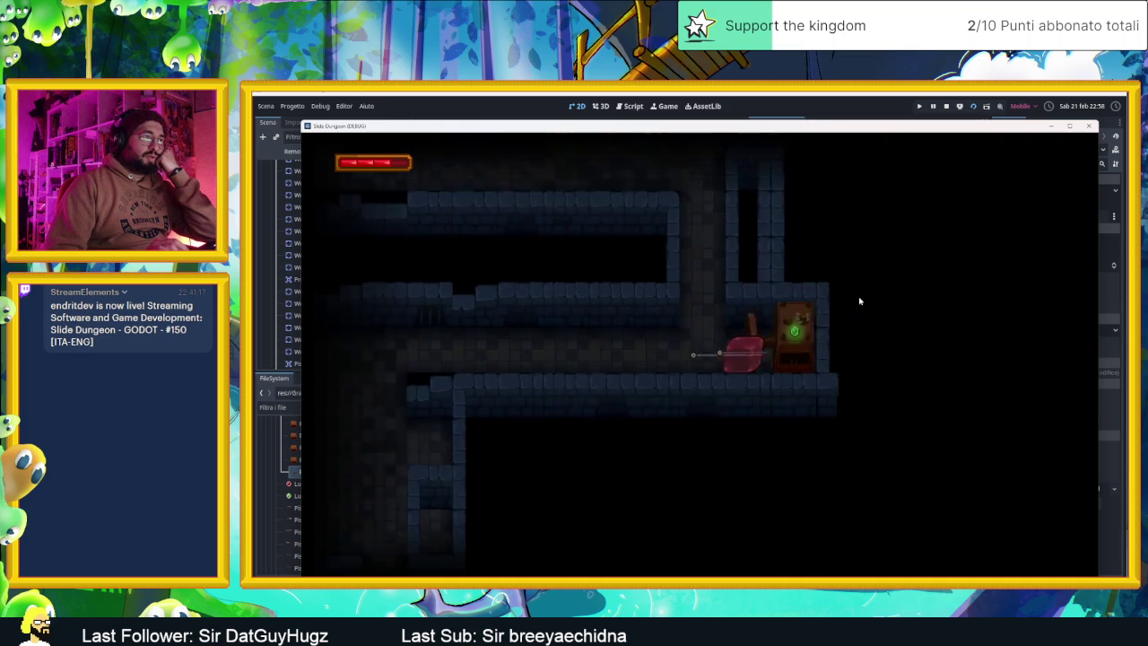
key(Right)
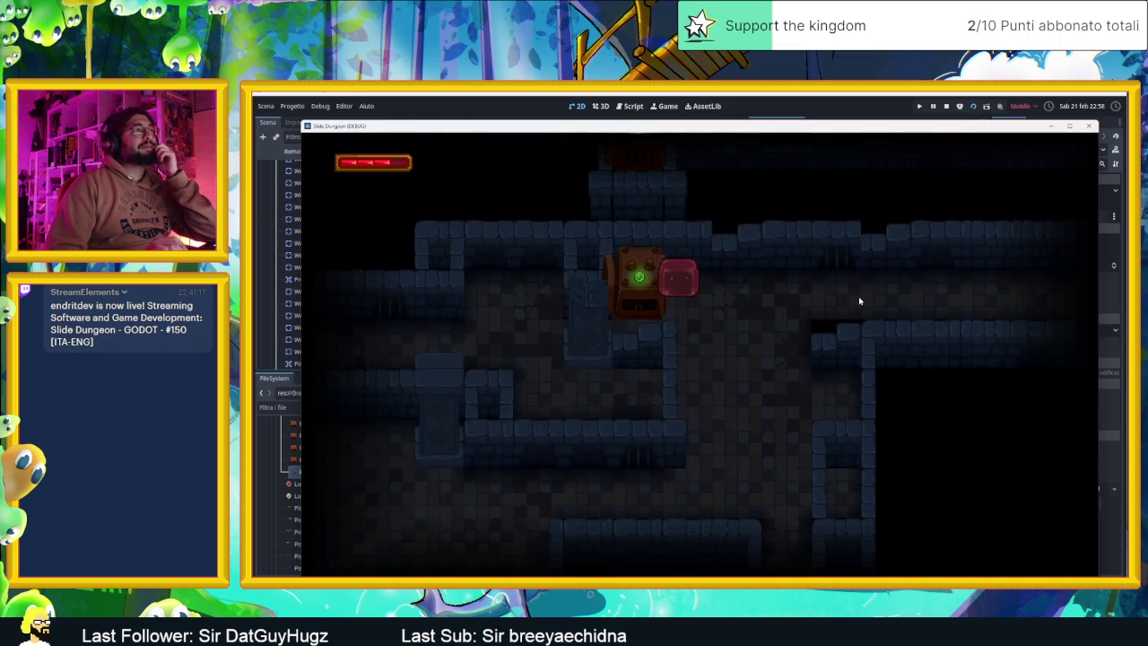
key(Left)
key(Right)
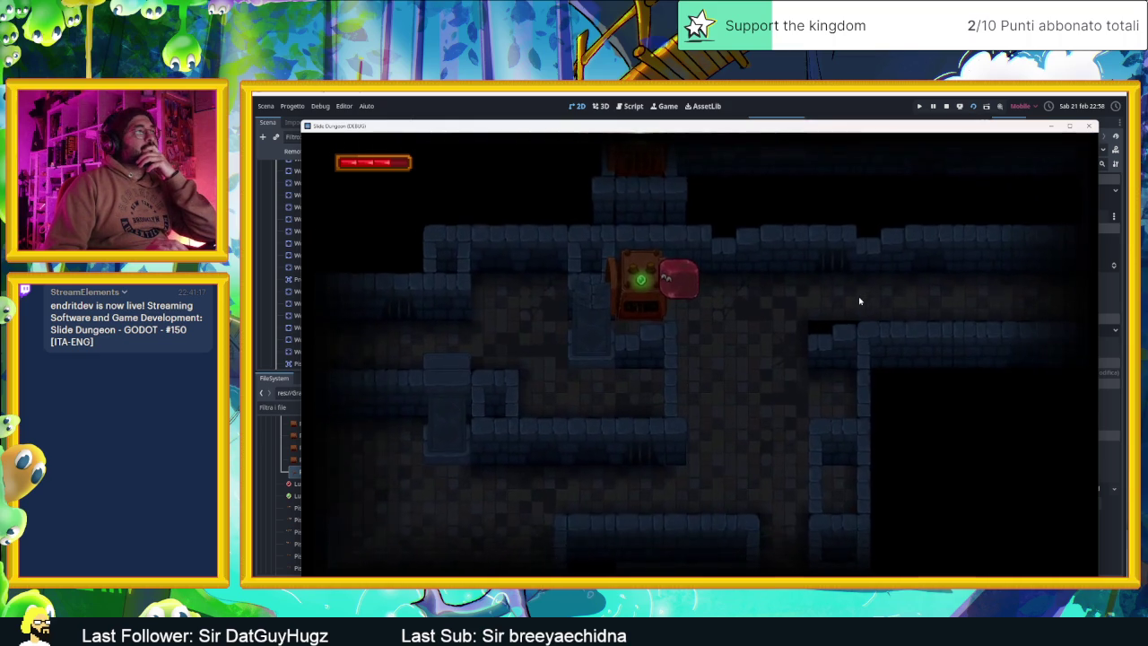
key(Left)
key(Right)
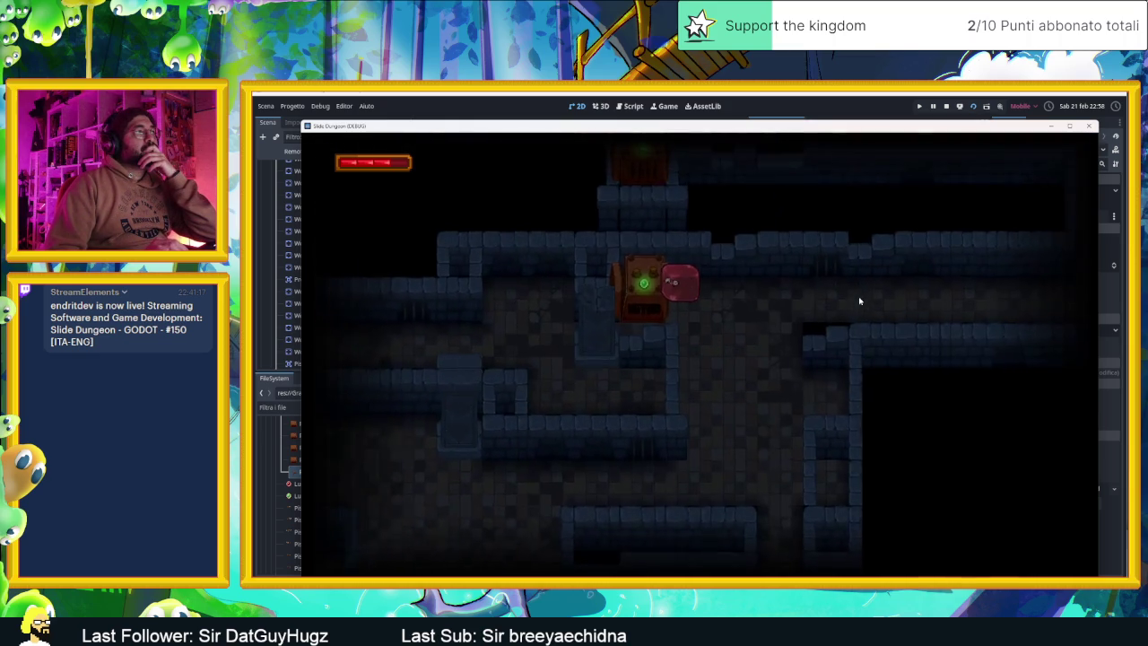
- Stop the debug run and open piston.gd at its _ready function
click(944, 107)
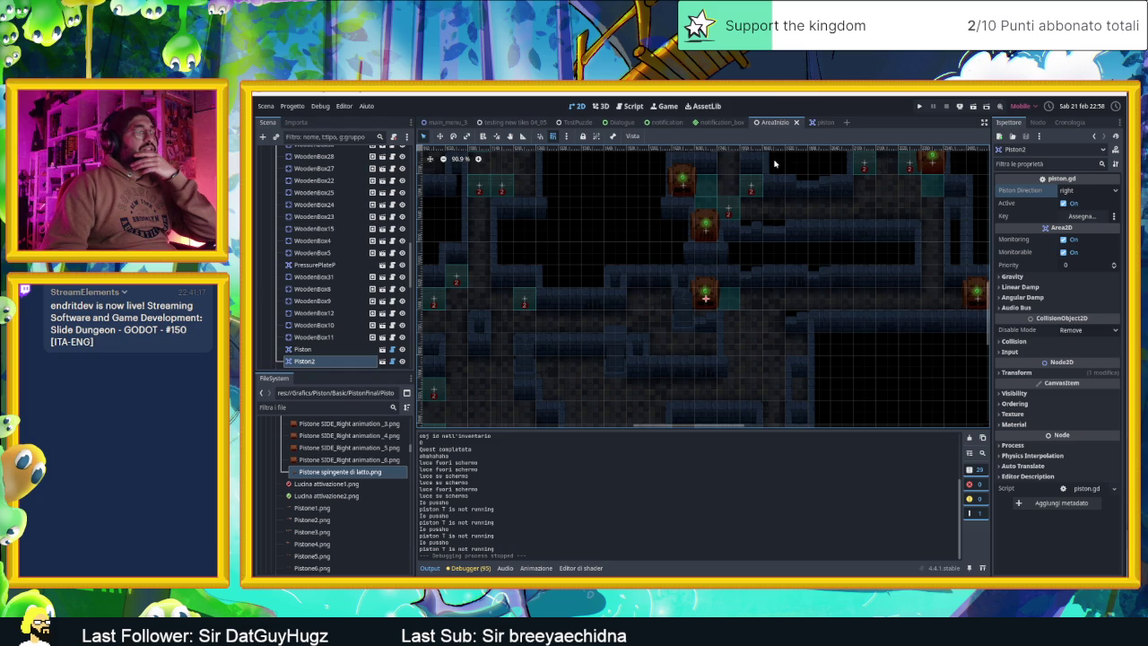
click(392, 362)
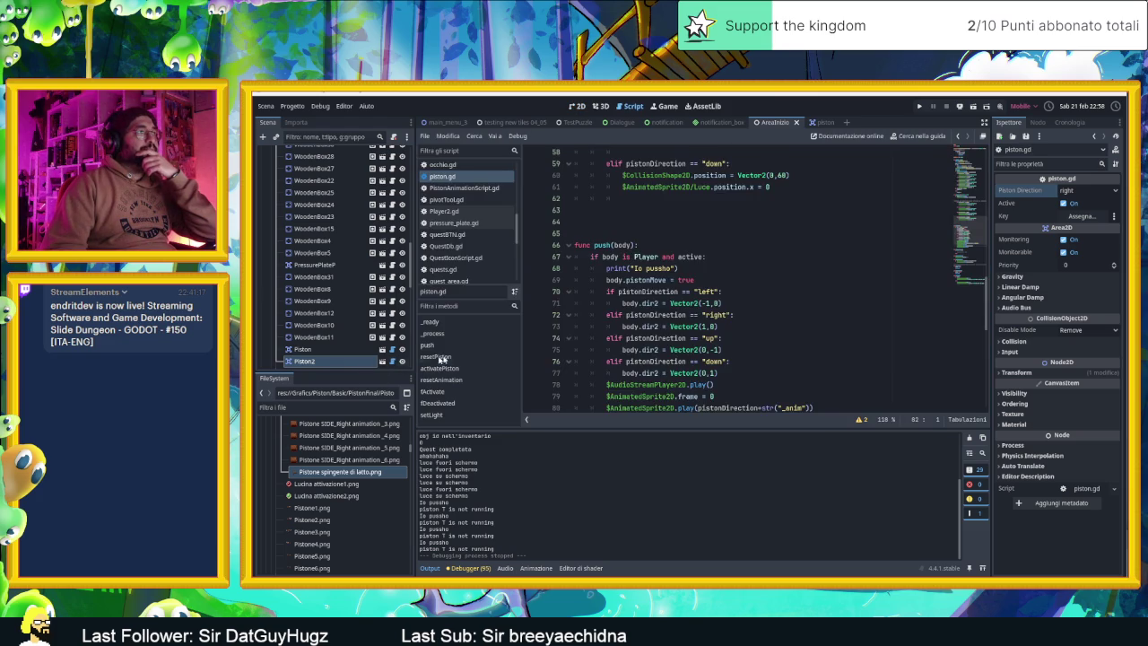
scroll(609, 330, up, 5)
scroll(610, 330, up, 6)
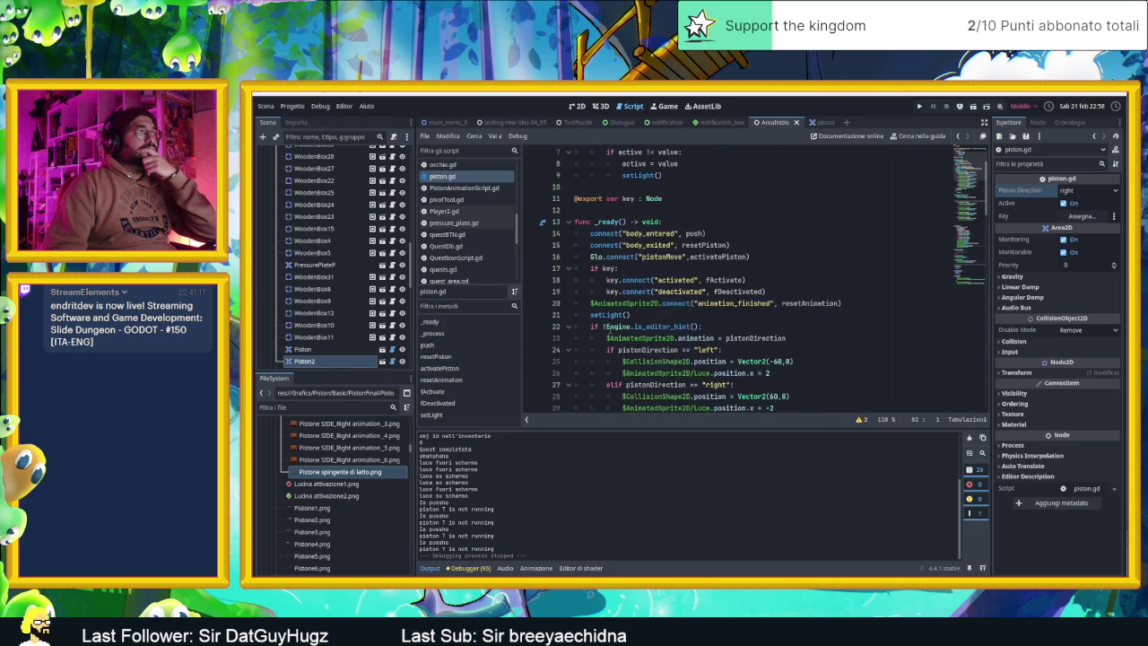
scroll(653, 323, down, 1)
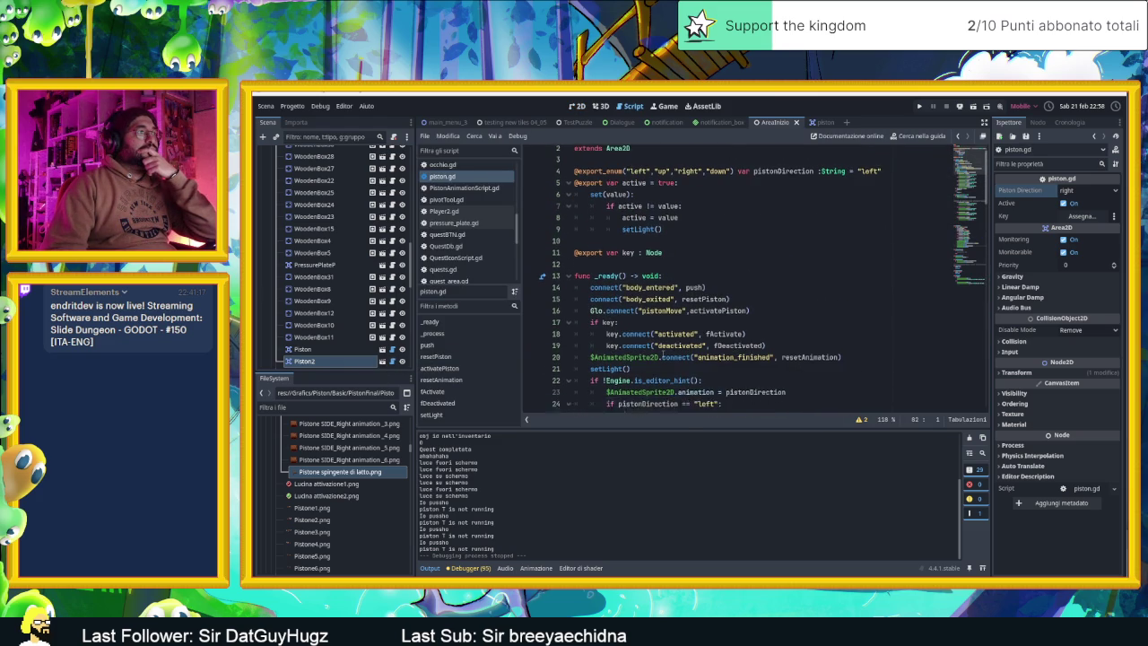
- Add an initPiston() call on a new line after the animation_finished connection in _ready
click(851, 338)
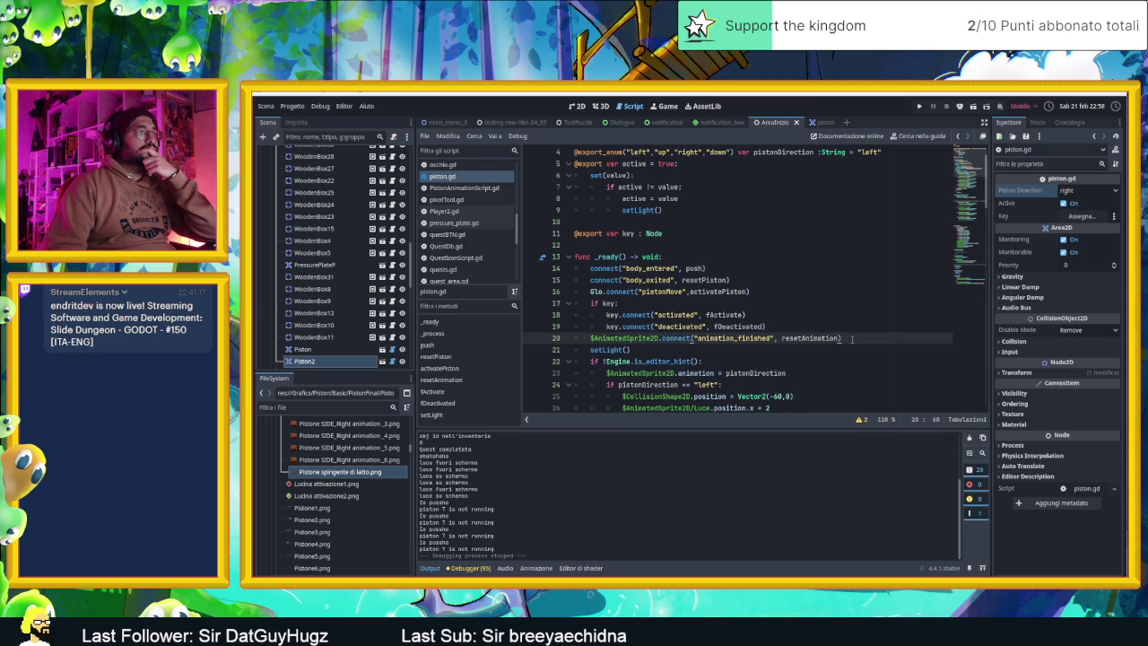
key(Return)
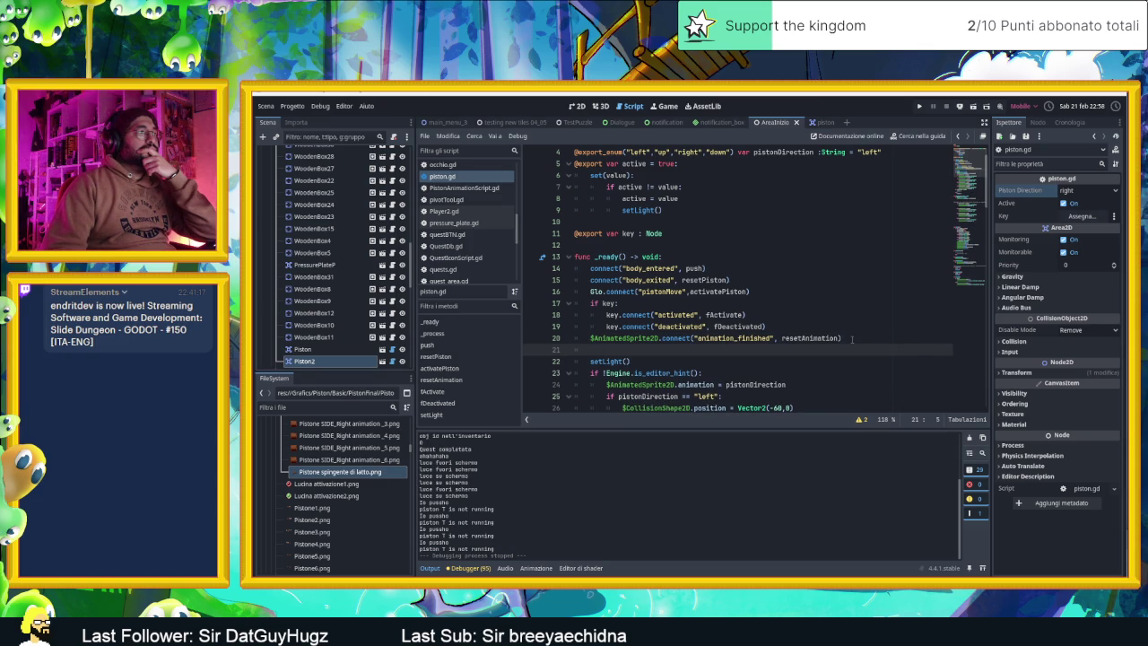
text(i)
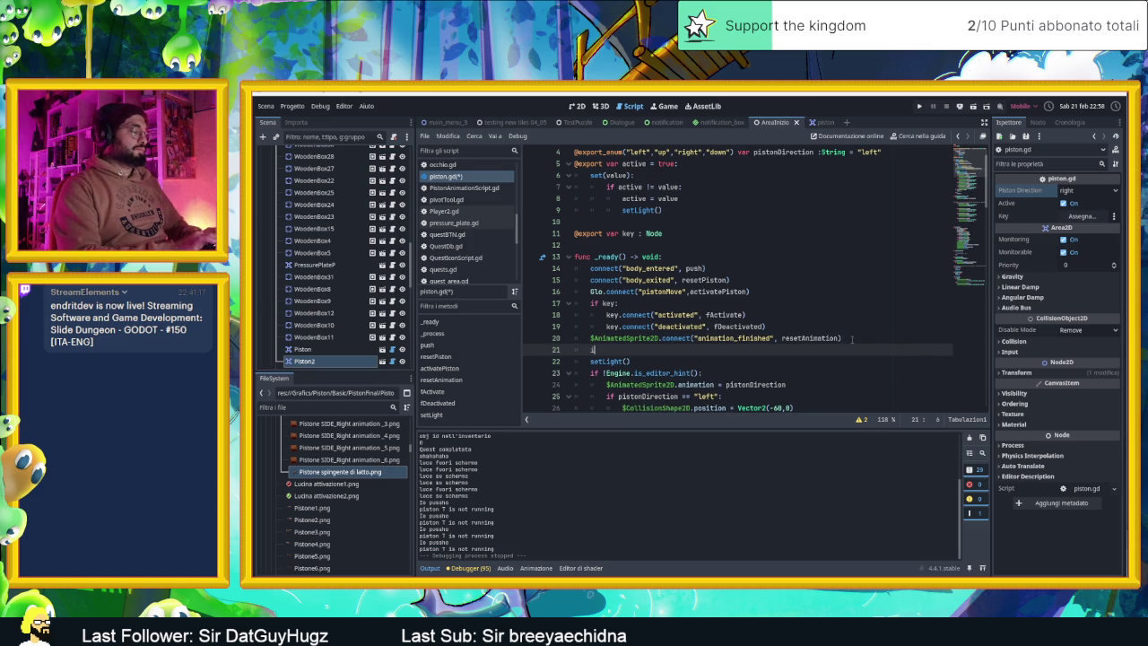
text(nitPi)
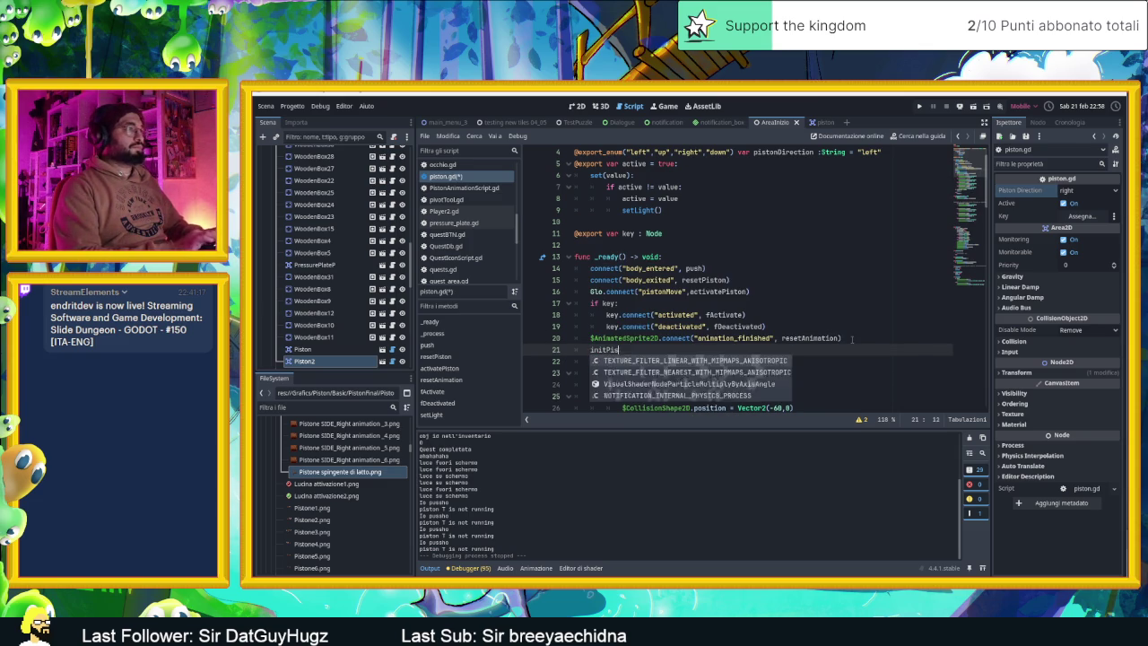
text(ston()
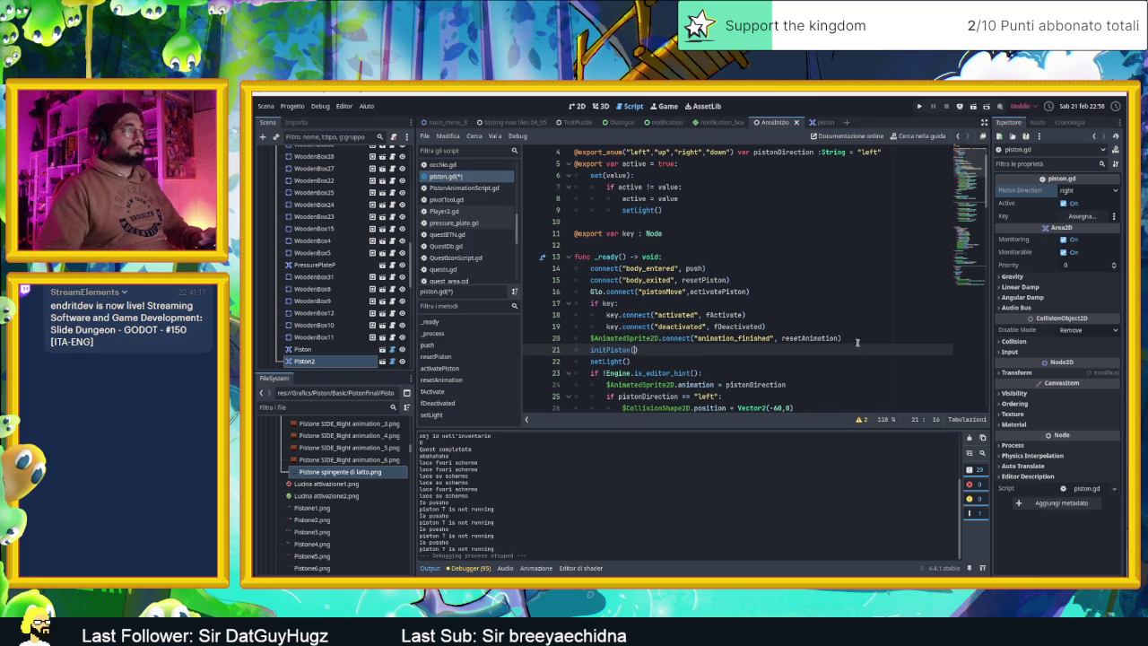
scroll(861, 348, down, 6)
scroll(864, 354, down, 20)
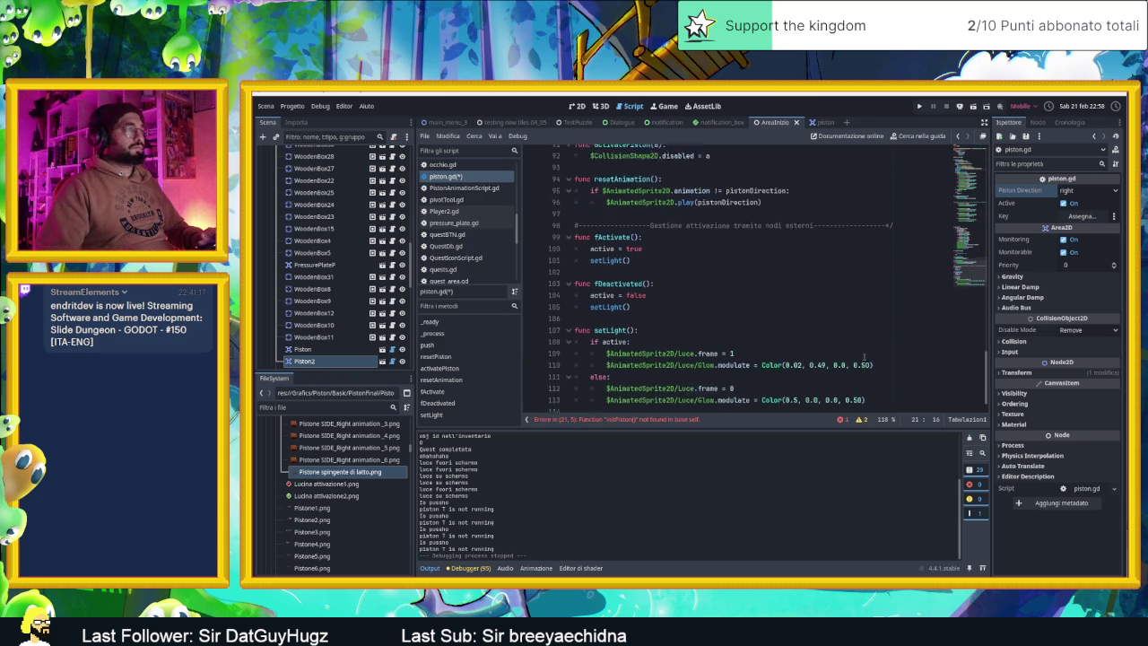
- Append func initPiston(): to piston.gd, with setLight() as its first body line
click(669, 396)
key(Return)
text(func init)
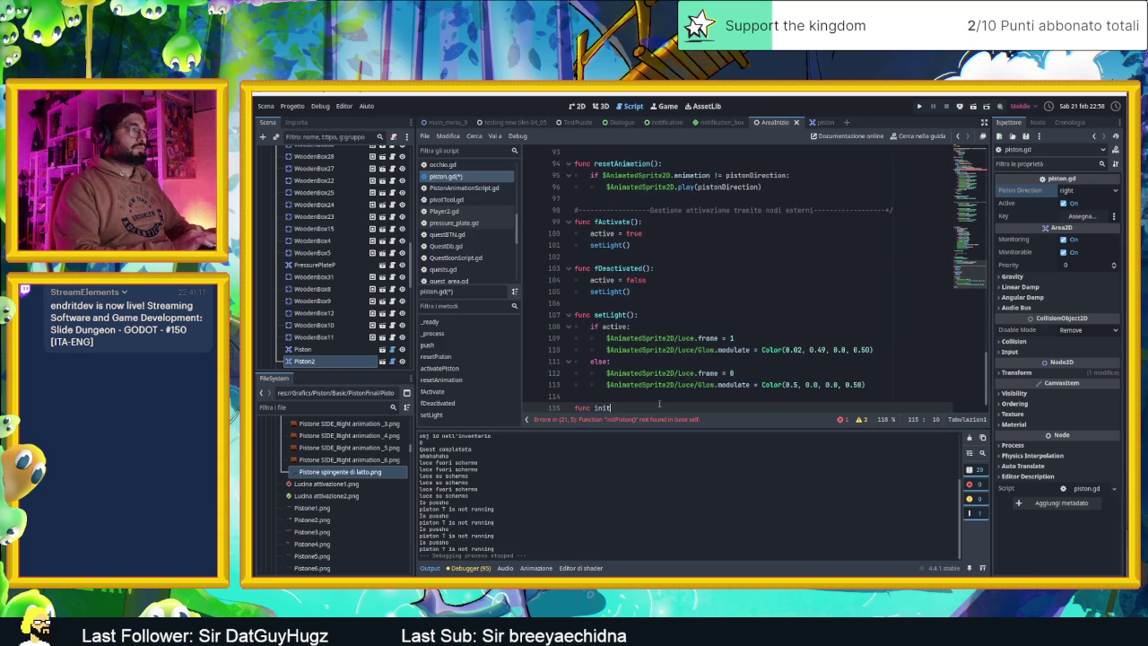
text(Piston()
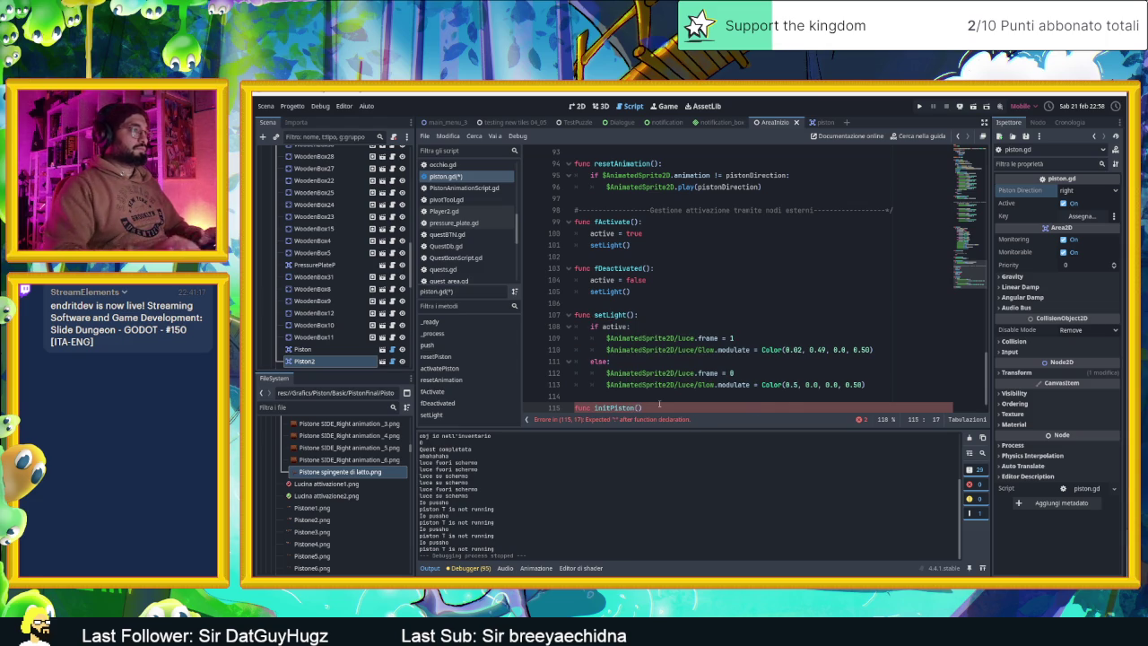
text(:)
key(Return)
key(Return)
key(Return)
text(pass)
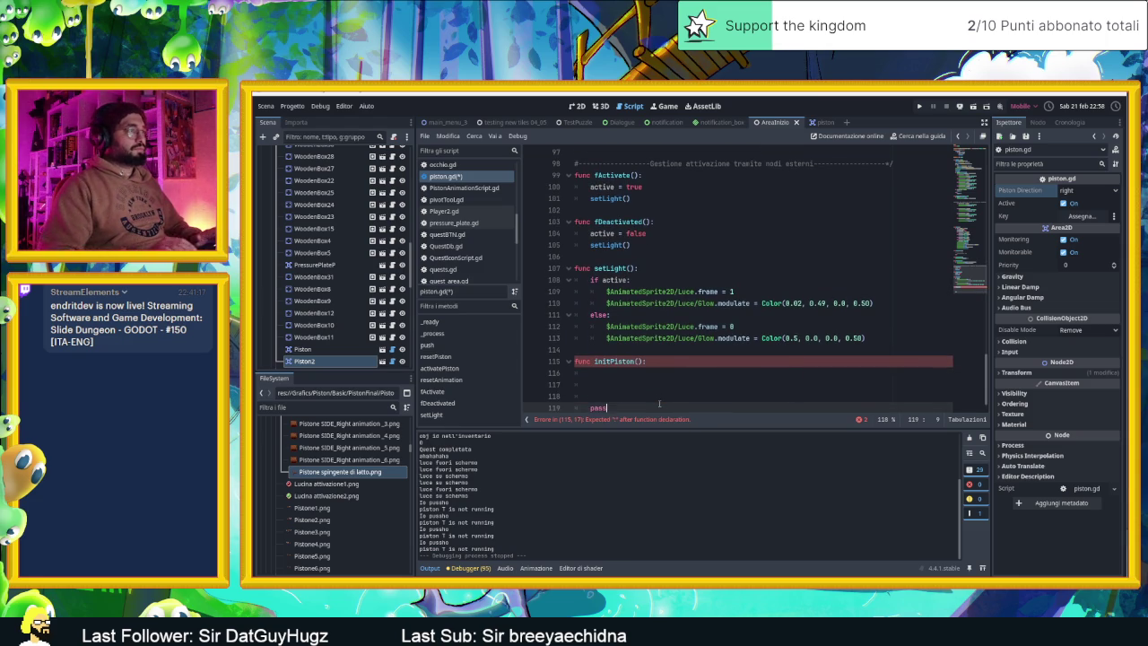
key(Up)
key(Up)
key(Up)
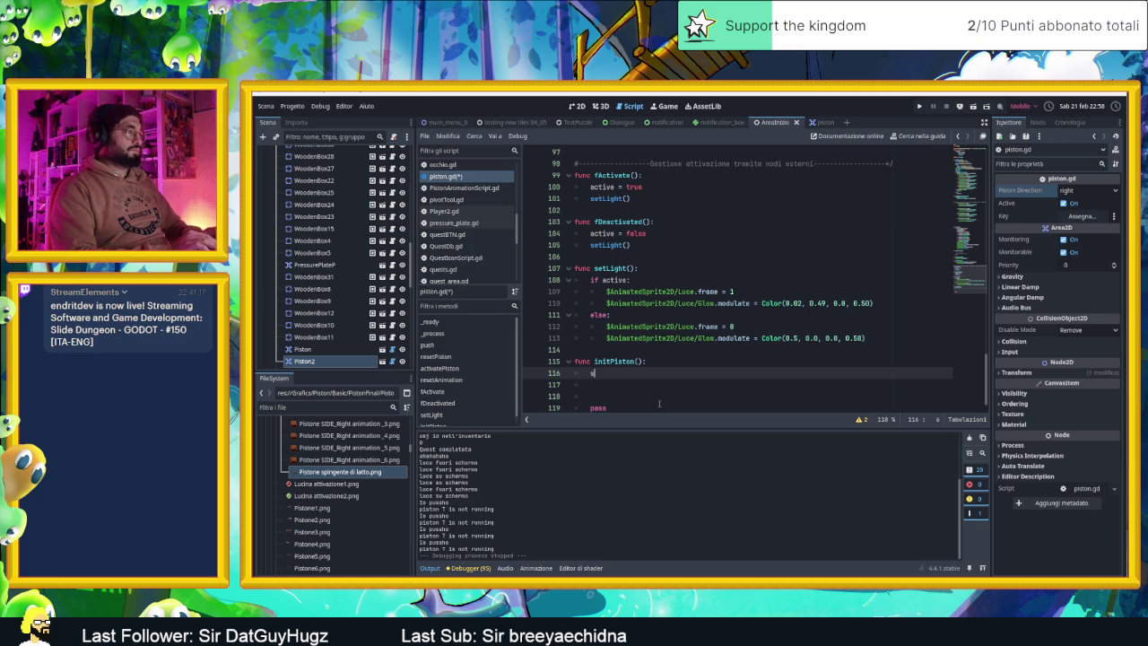
key(Return)
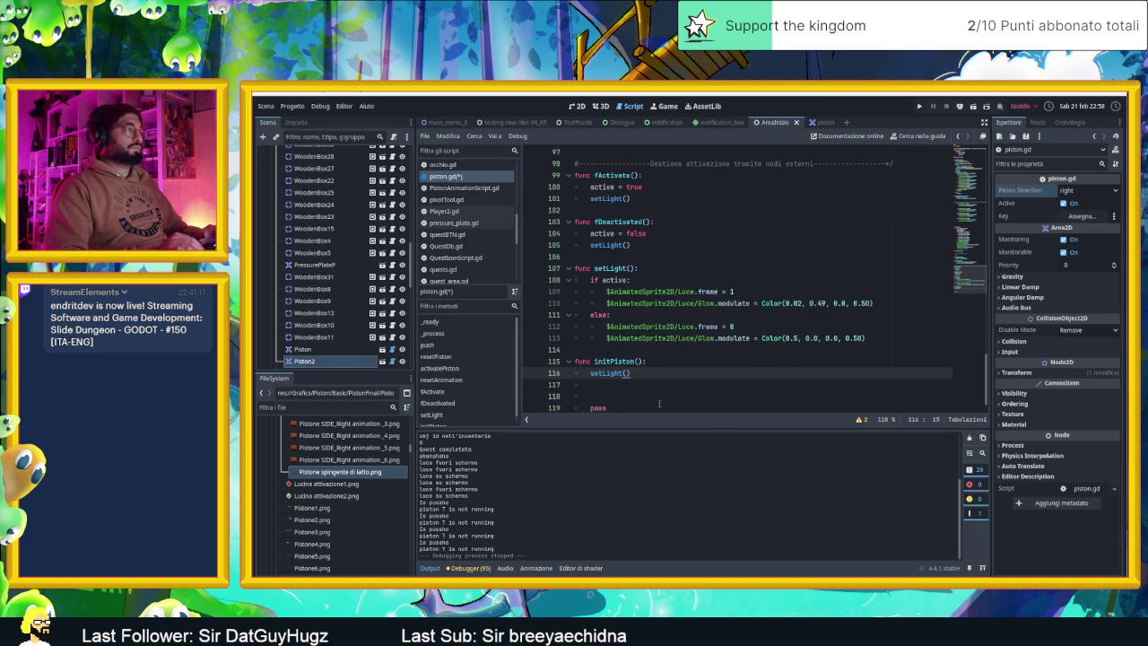
key(Return)
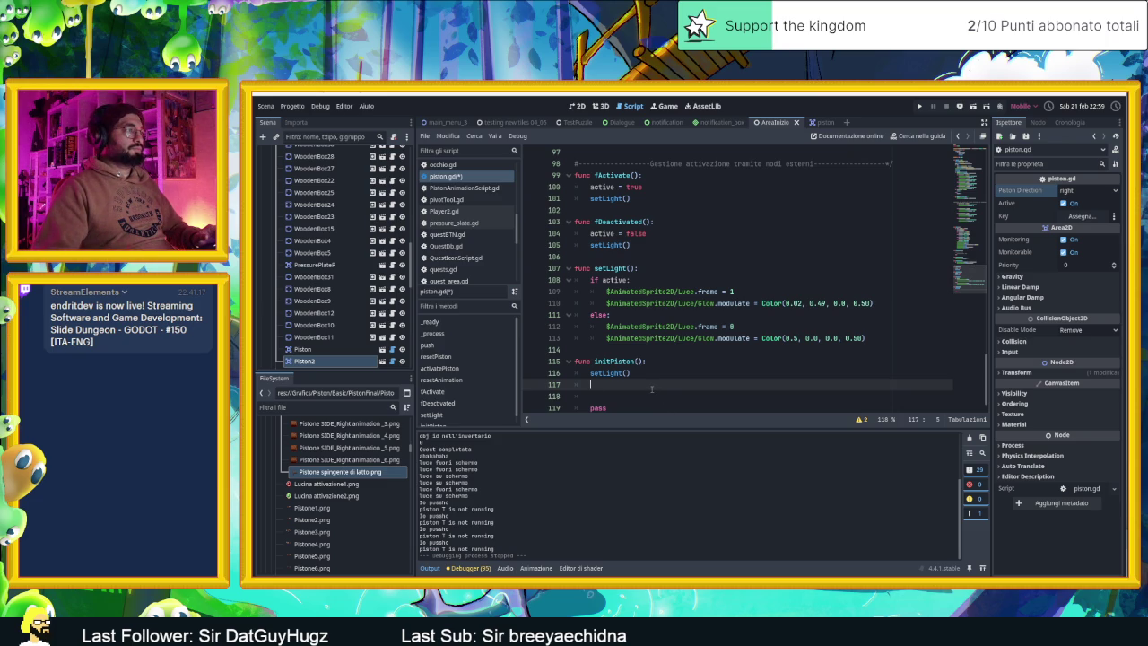
- Scroll through piston.gd to review the per-direction setup code in _process
scroll(652, 388, up, 15)
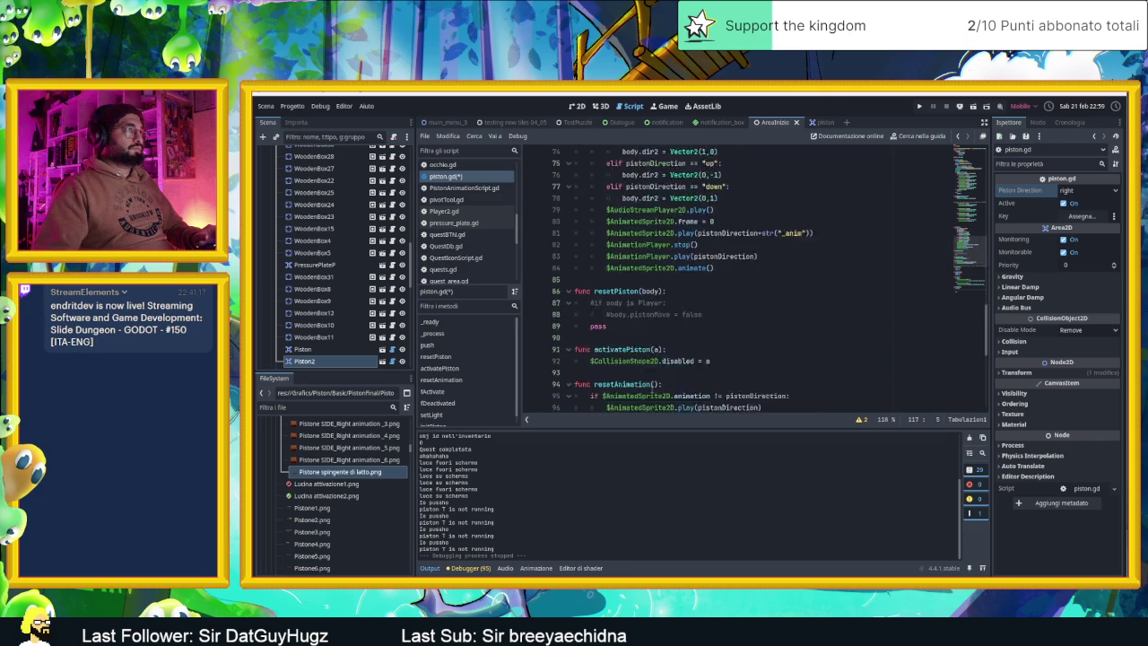
scroll(653, 389, up, 13)
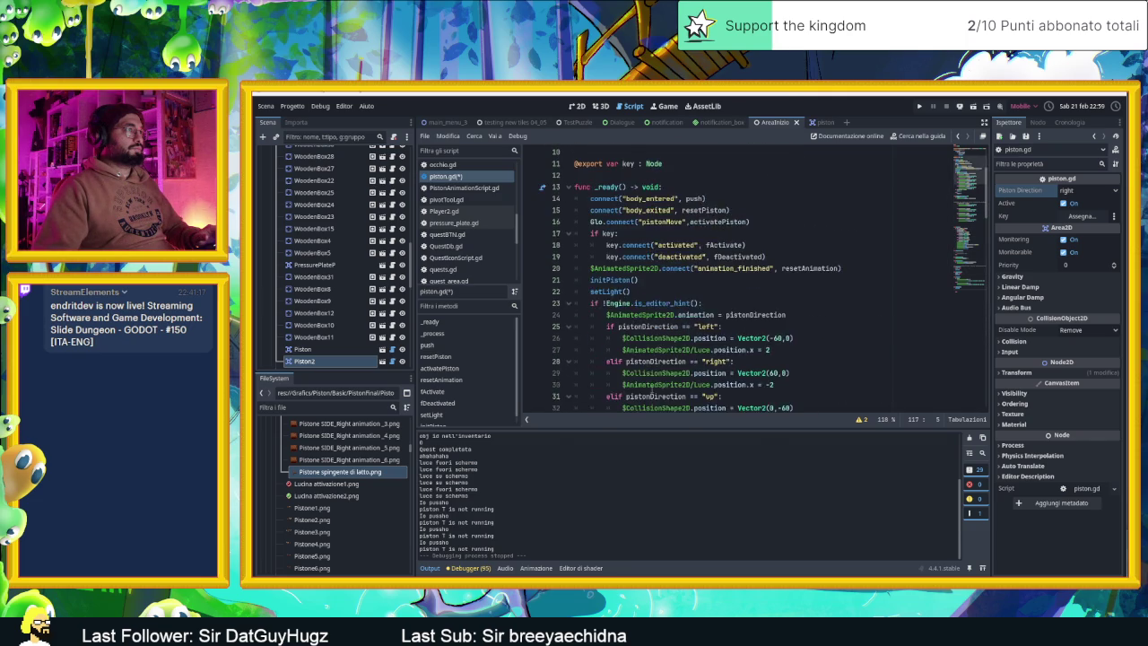
scroll(652, 389, down, 3)
scroll(652, 393, down, 1)
scroll(652, 395, down, 5)
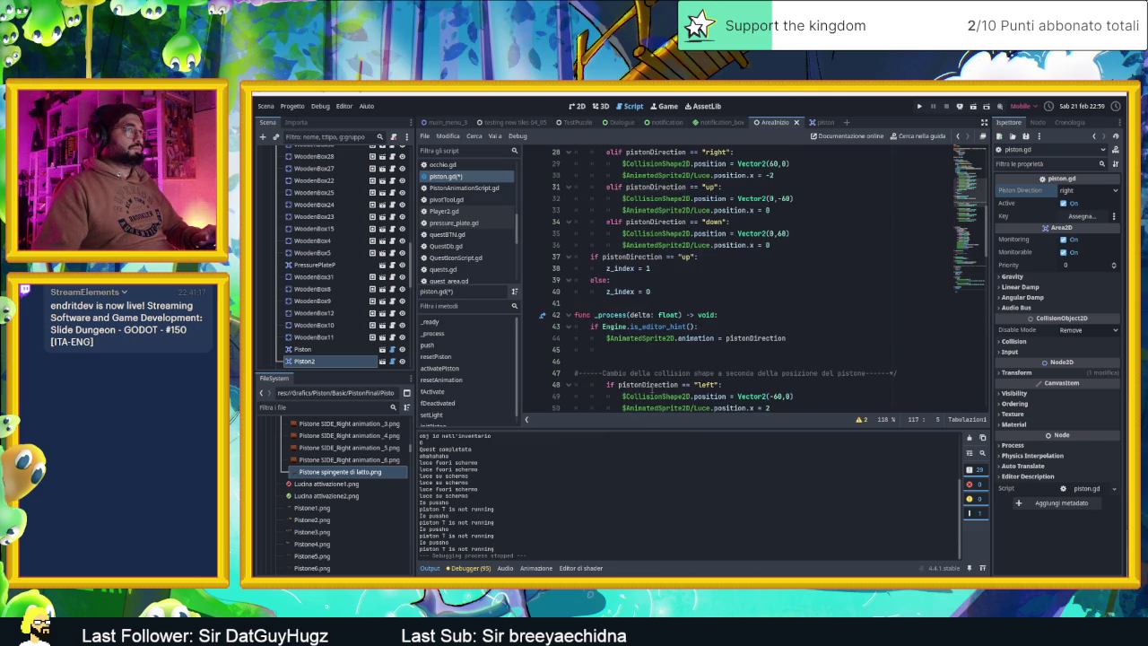
scroll(653, 392, up, 4)
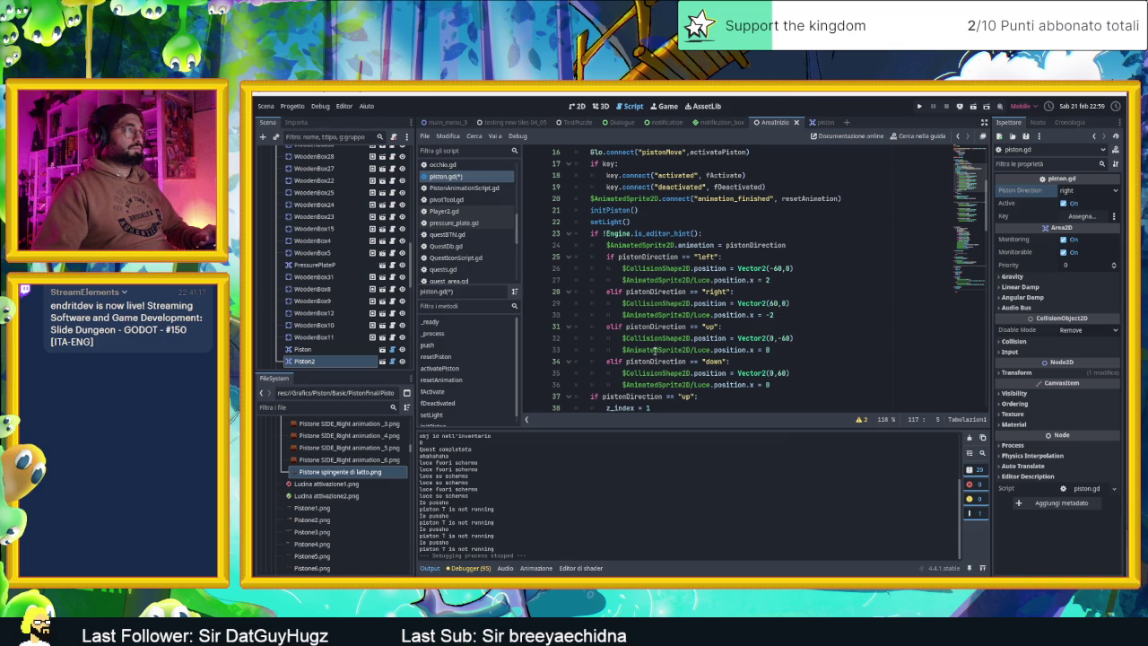
mouse_move(661, 317)
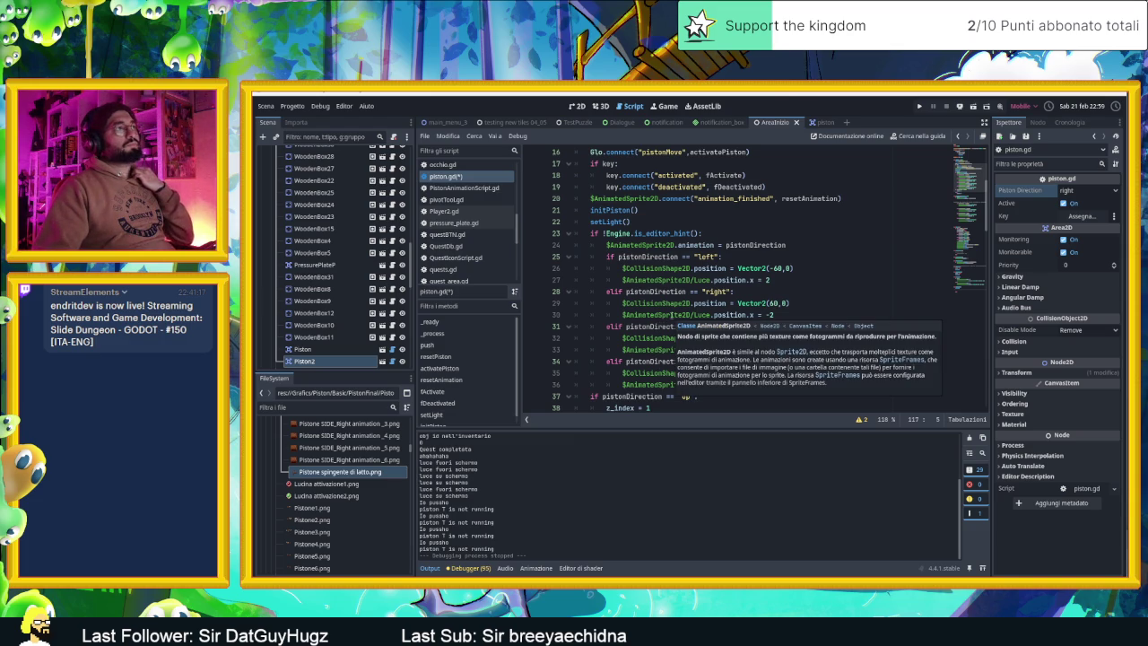
scroll(683, 315, down, 4)
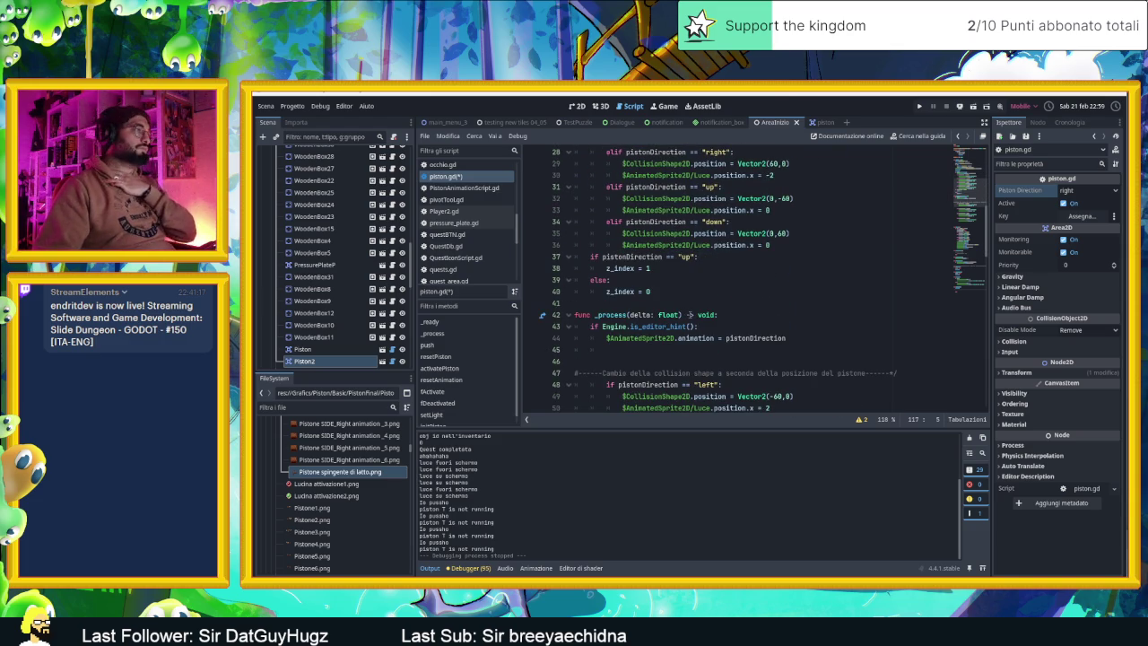
scroll(705, 320, down, 3)
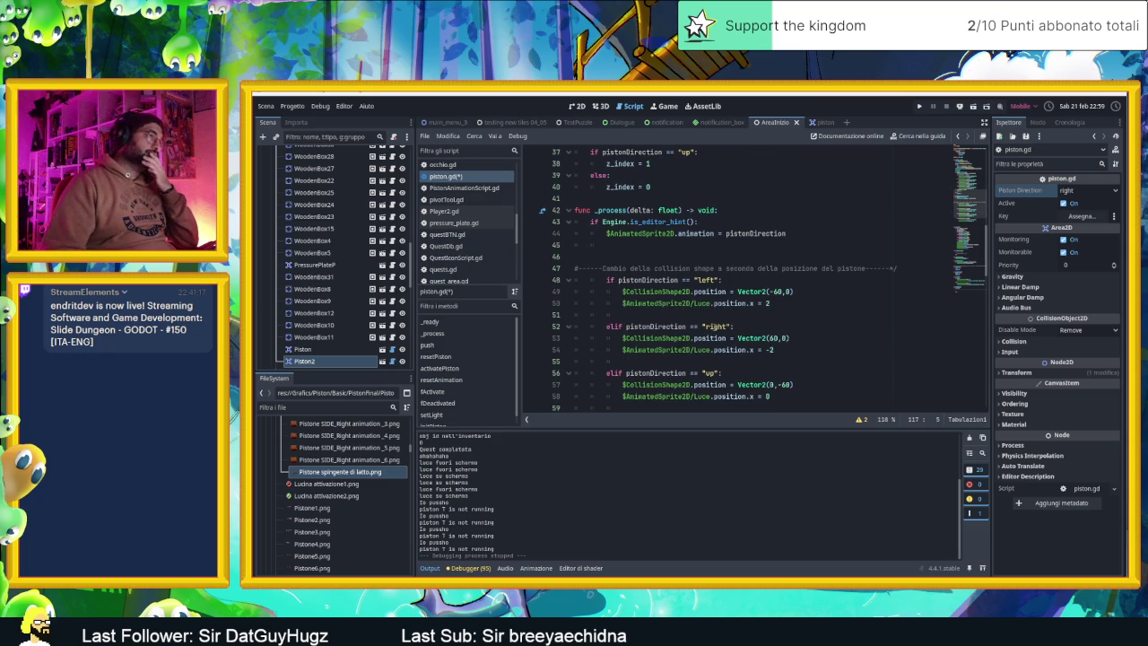
scroll(715, 327, down, 2)
scroll(714, 327, down, 3)
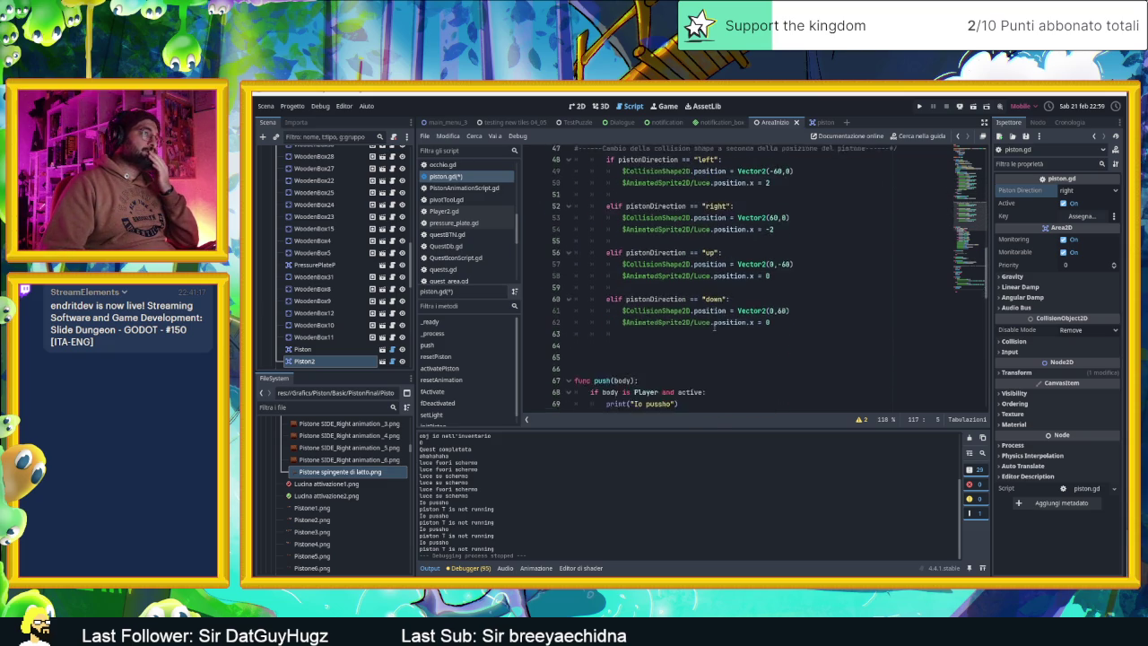
scroll(715, 326, down, 2)
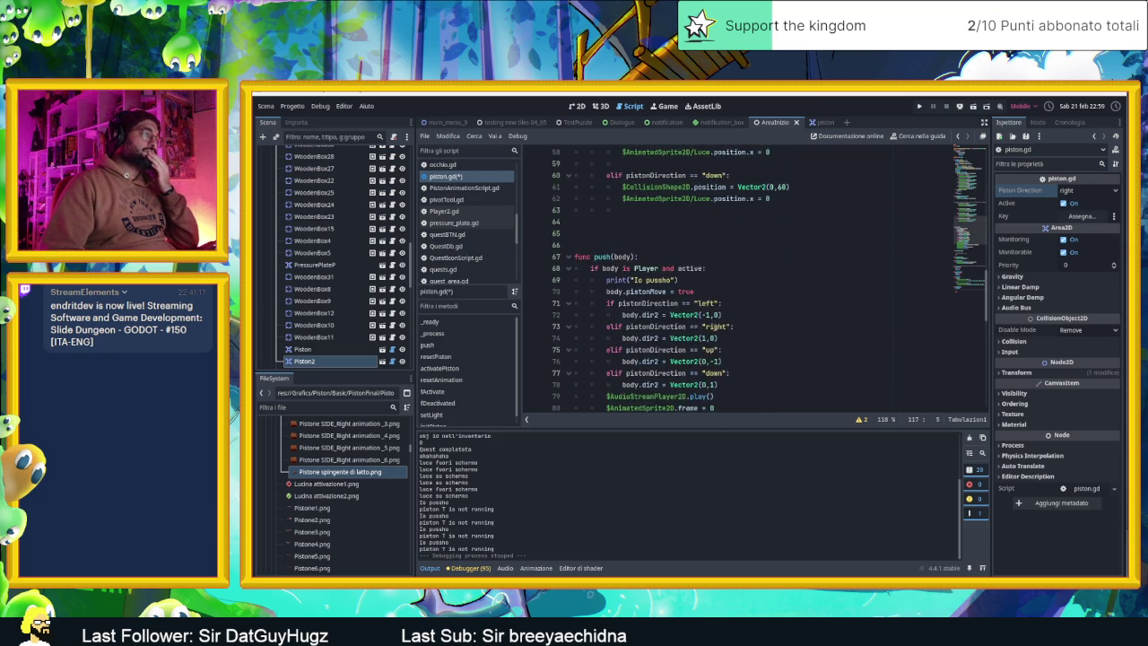
scroll(715, 326, up, 2)
scroll(715, 326, up, 3)
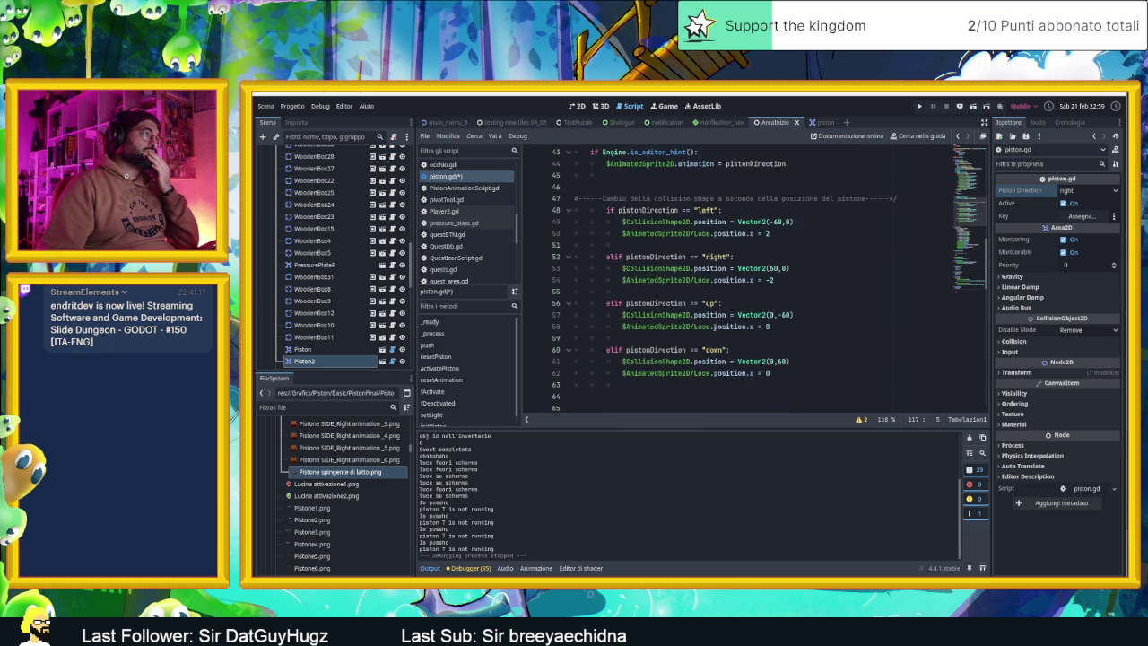
scroll(715, 327, up, 3)
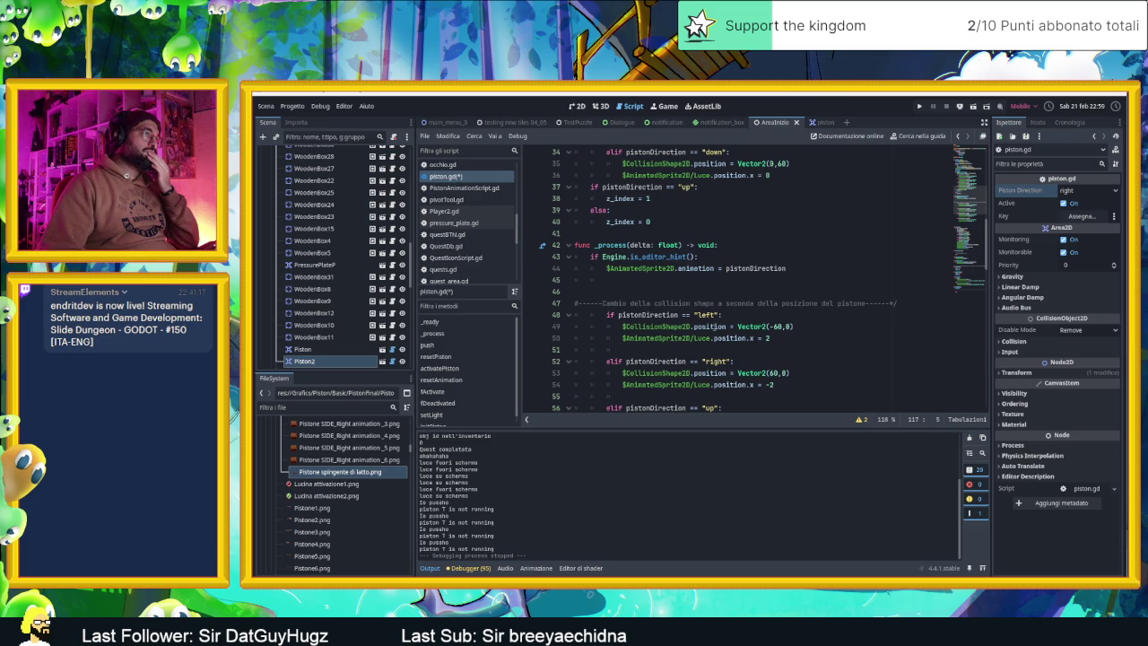
- Select the editor-hint direction setup block from line 44 to line 63
scroll(715, 327, down, 9)
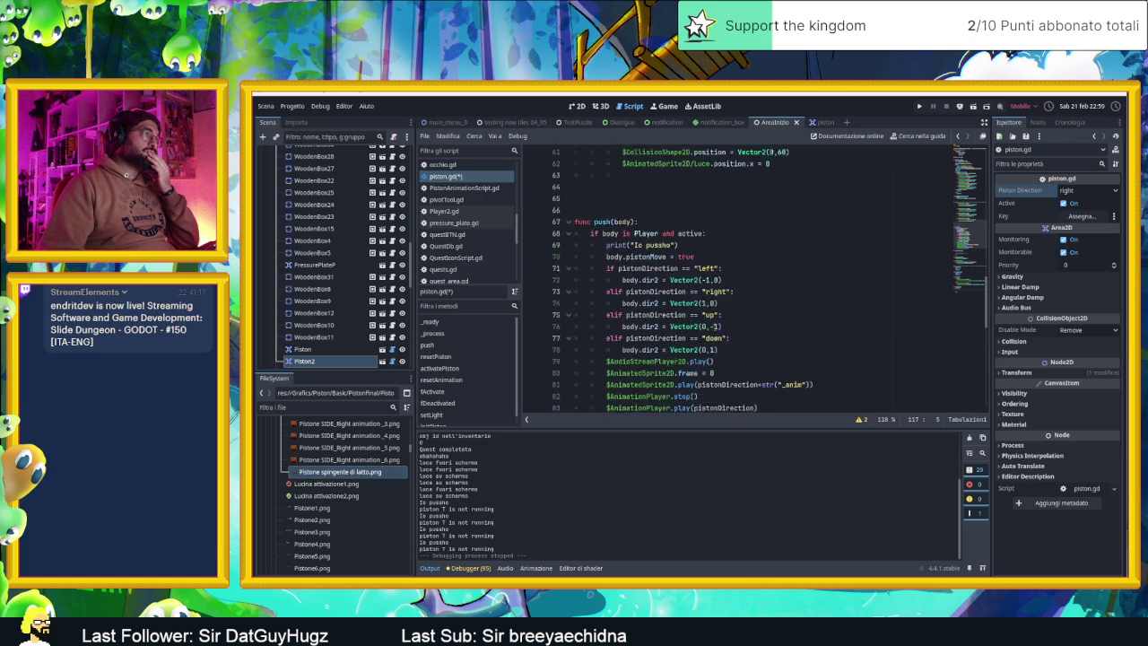
scroll(715, 326, down, 1)
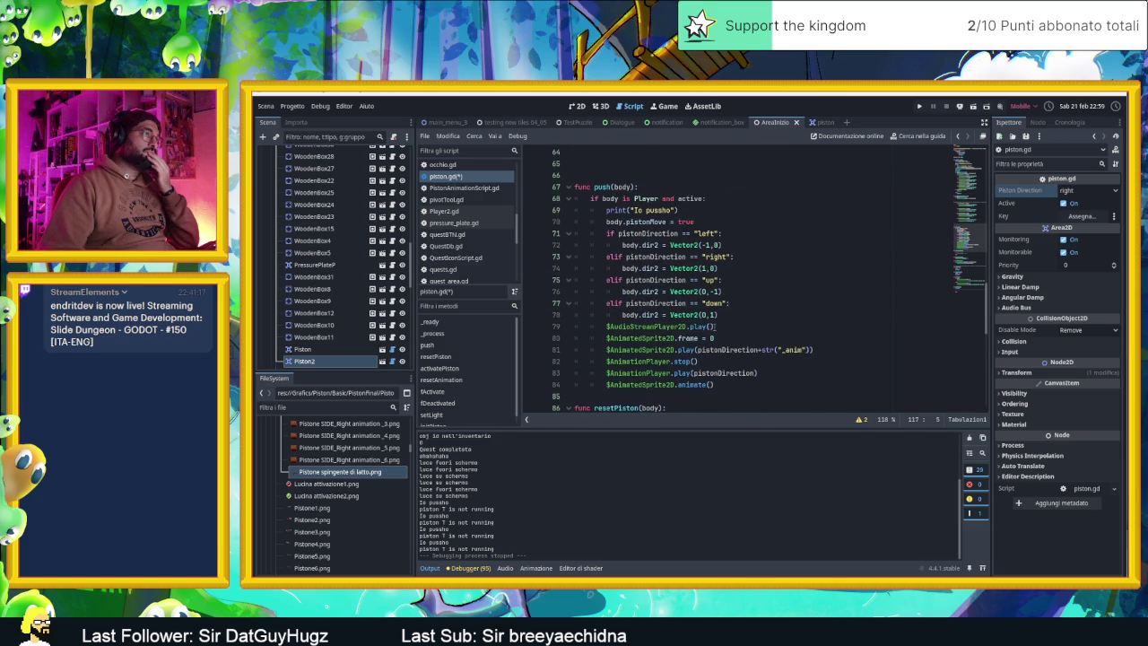
scroll(715, 326, down, 1)
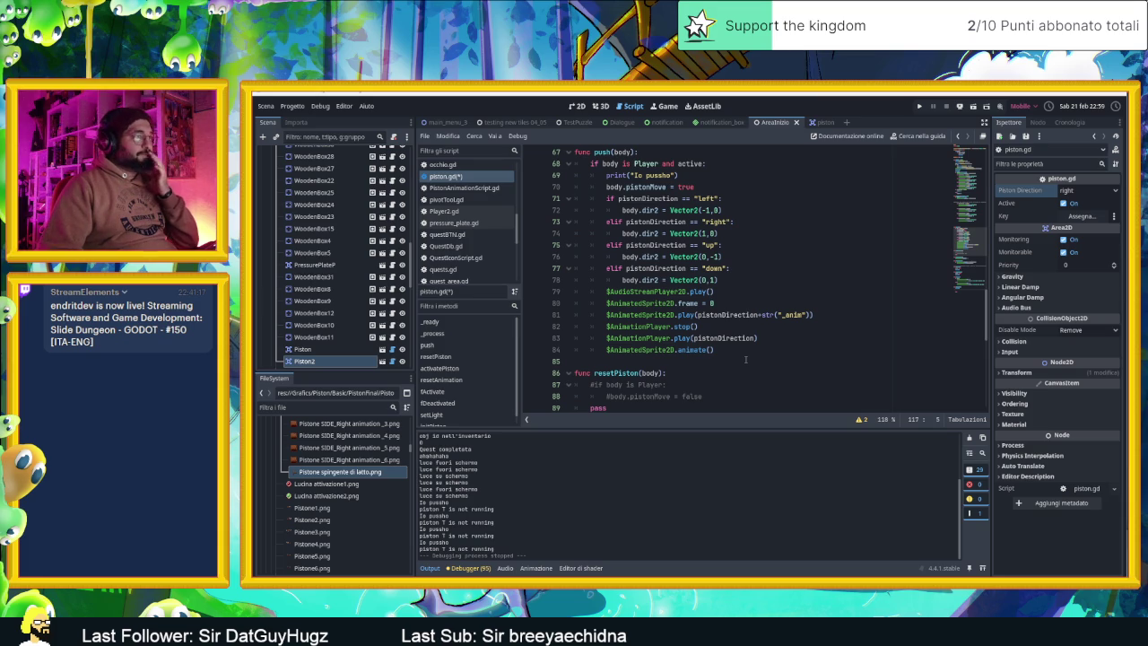
scroll(745, 360, down, 3)
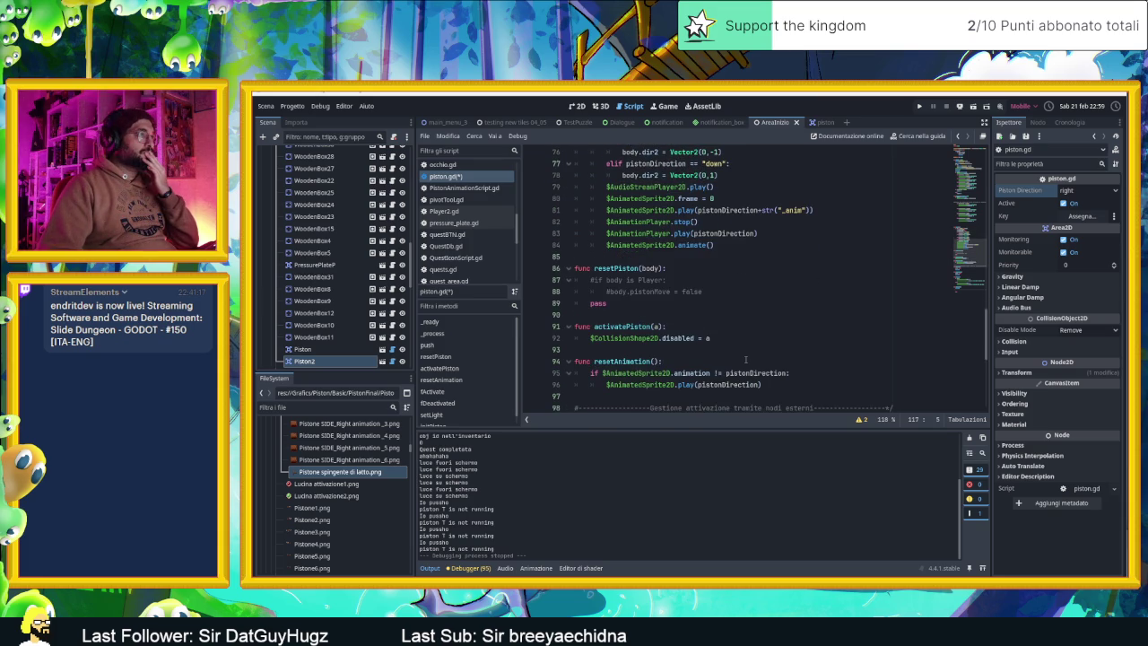
scroll(746, 359, up, 10)
scroll(745, 360, up, 1)
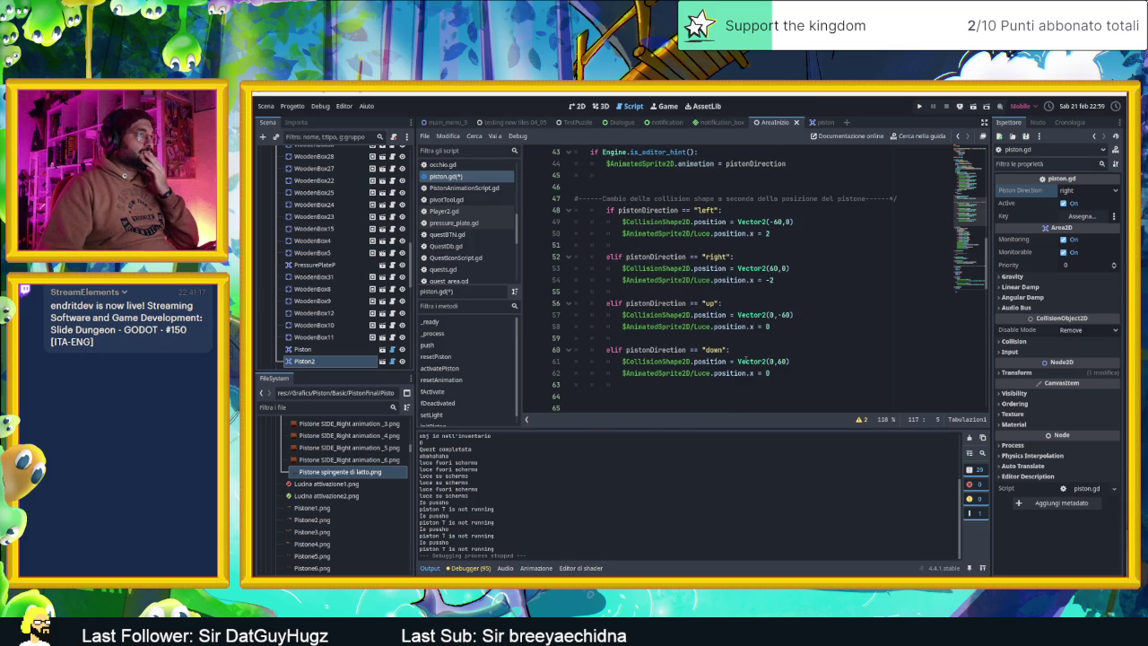
scroll(778, 372, up, 1)
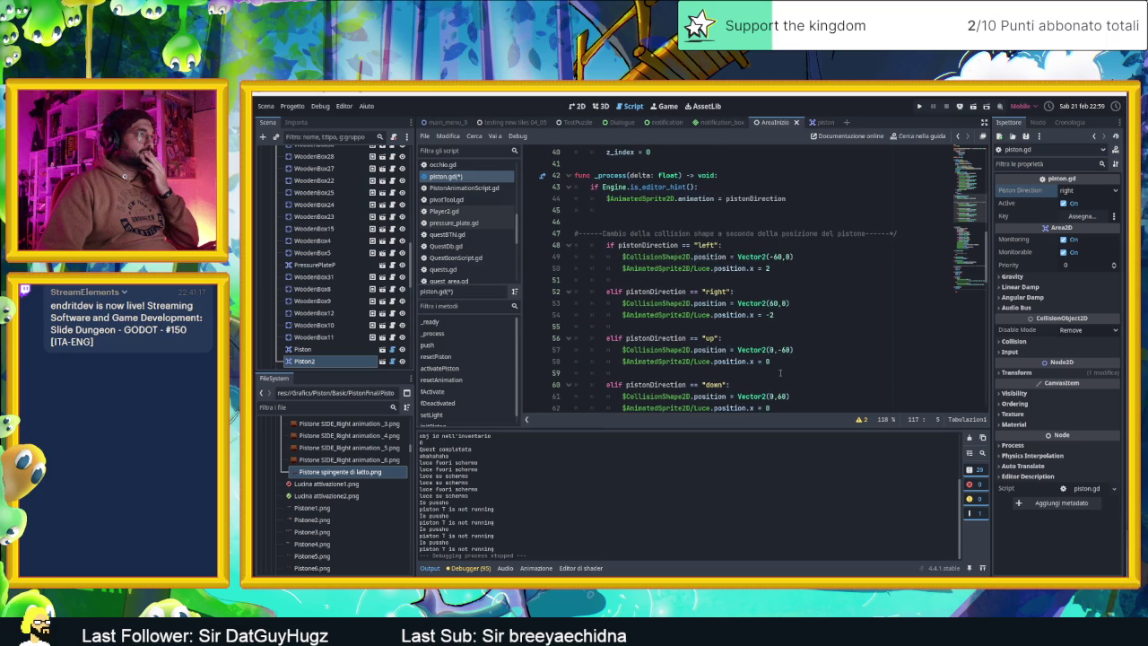
scroll(779, 373, down, 1)
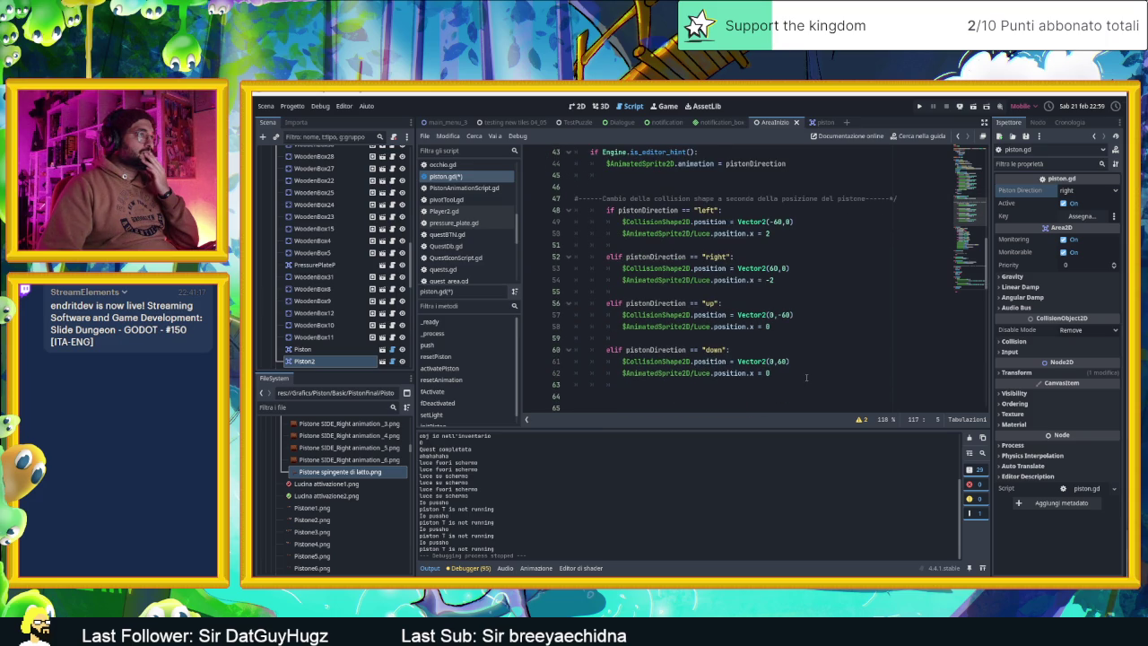
mouse_move(805, 378)
mouse_down()
mouse_move(700, 368)
mouse_move(576, 167)
mouse_up()
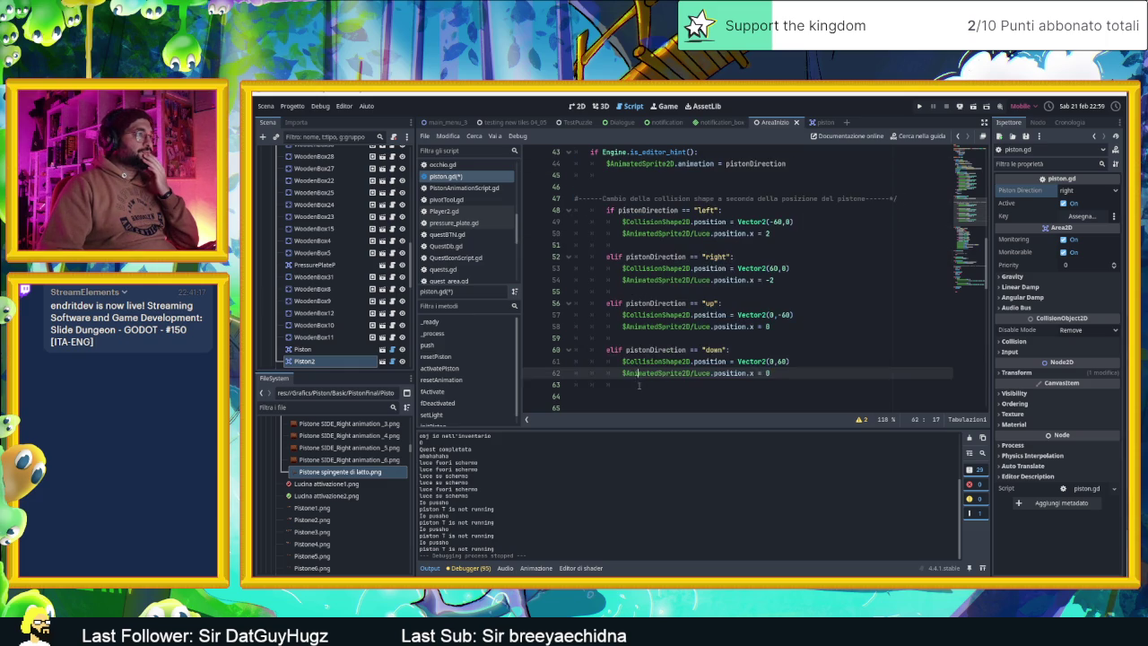
mouse_move(628, 384)
mouse_down()
mouse_move(543, 178)
mouse_move(552, 165)
mouse_up()
key(ctrl+c)
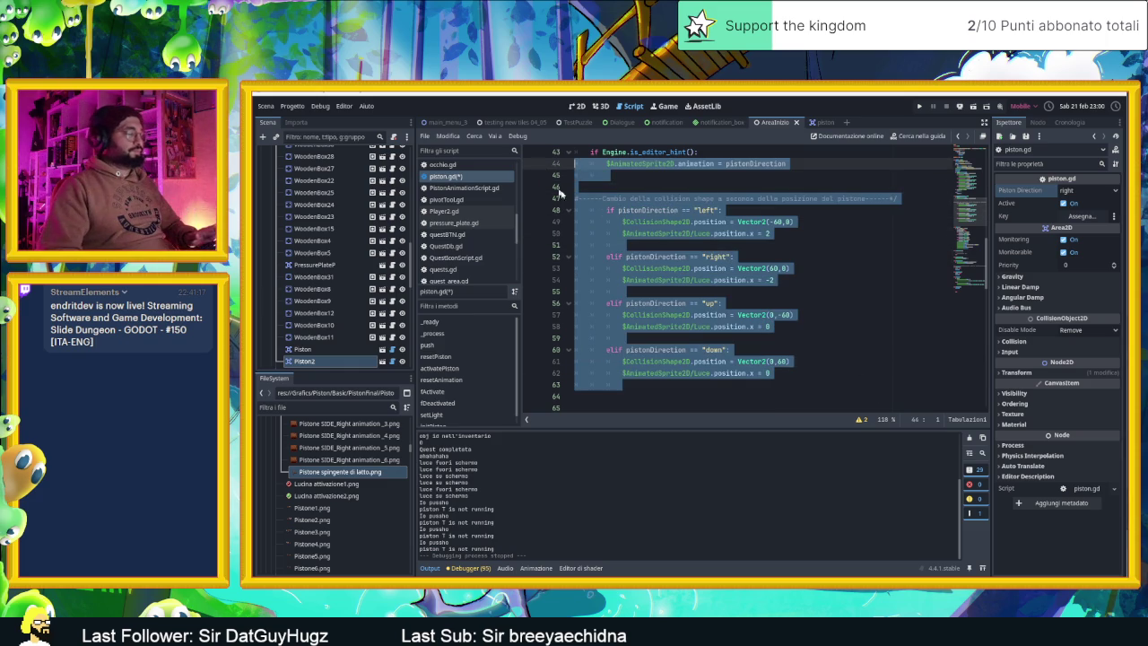
- Paste the direction setup block inside the initPiston function
scroll(682, 325, down, 8)
scroll(682, 332, down, 8)
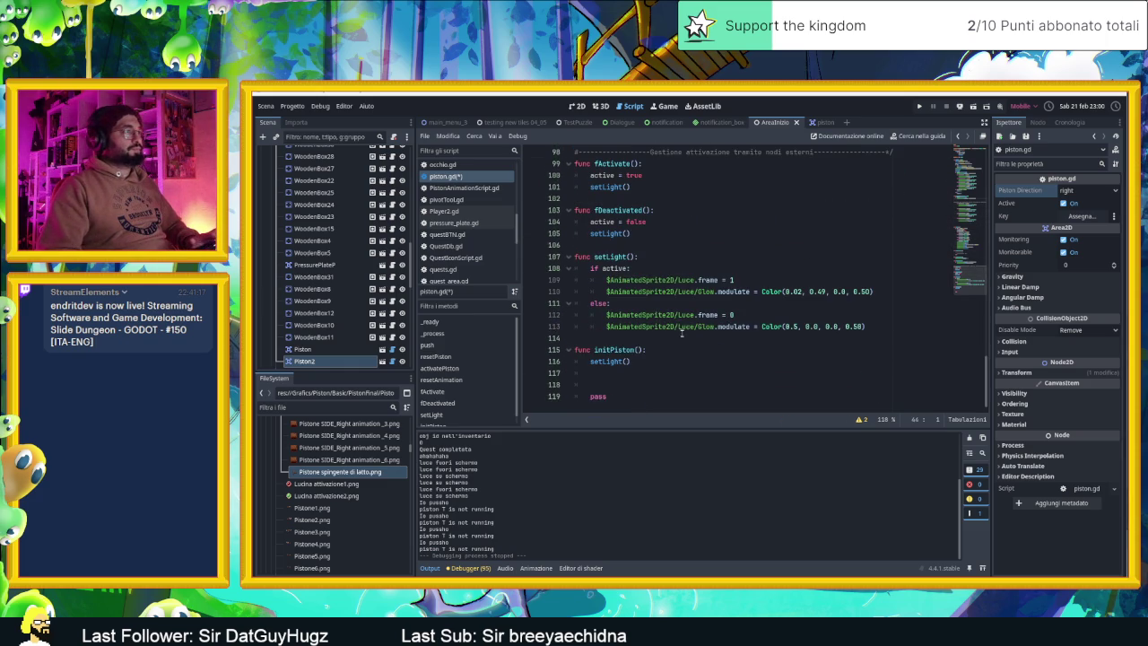
click(614, 384)
key(ctrl+v)
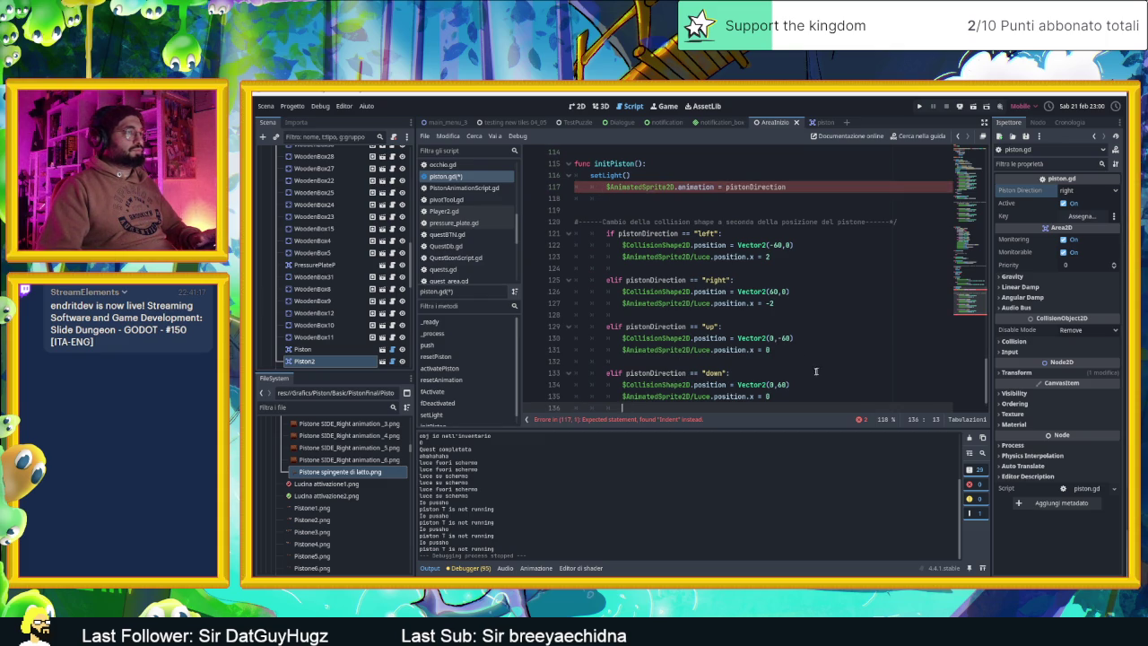
- Unindent the pasted lines 117–136 one level and switch back to the 2D scene
mouse_move(664, 403)
mouse_down()
mouse_move(646, 243)
mouse_move(578, 186)
mouse_up()
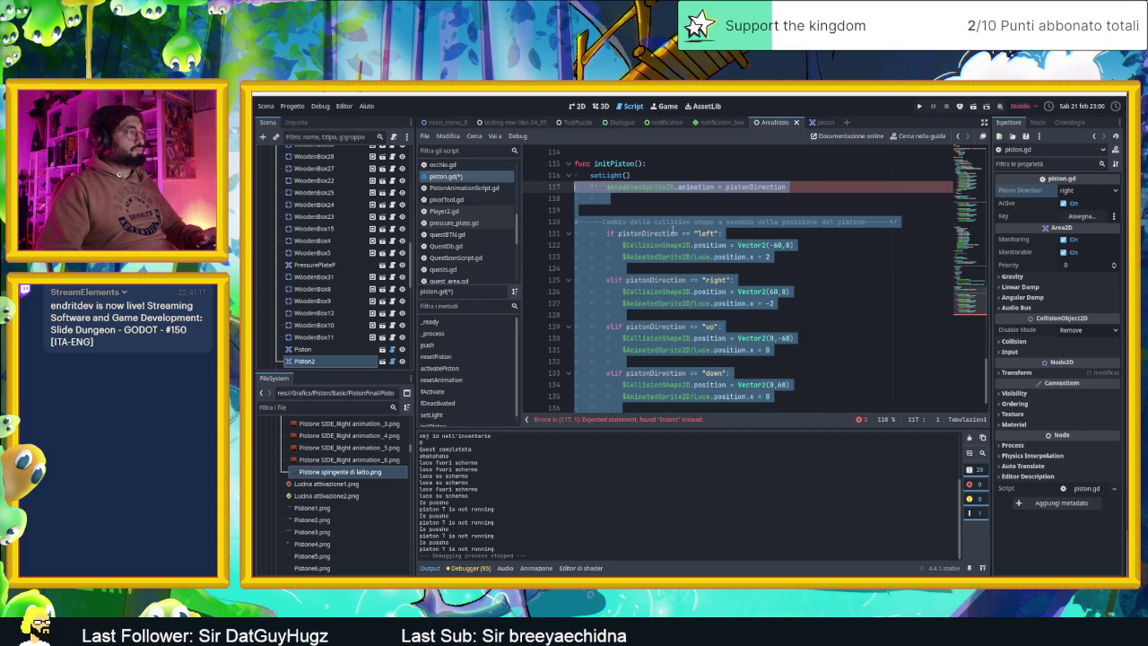
key(shift+Tab)
click(837, 276)
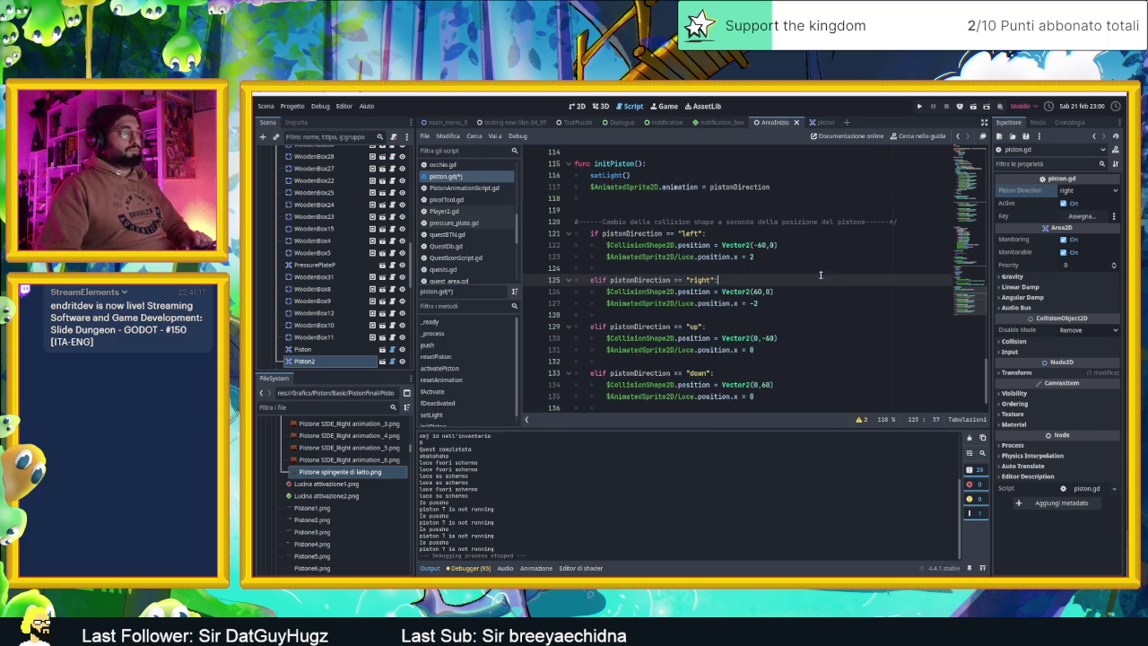
scroll(817, 278, down, 1)
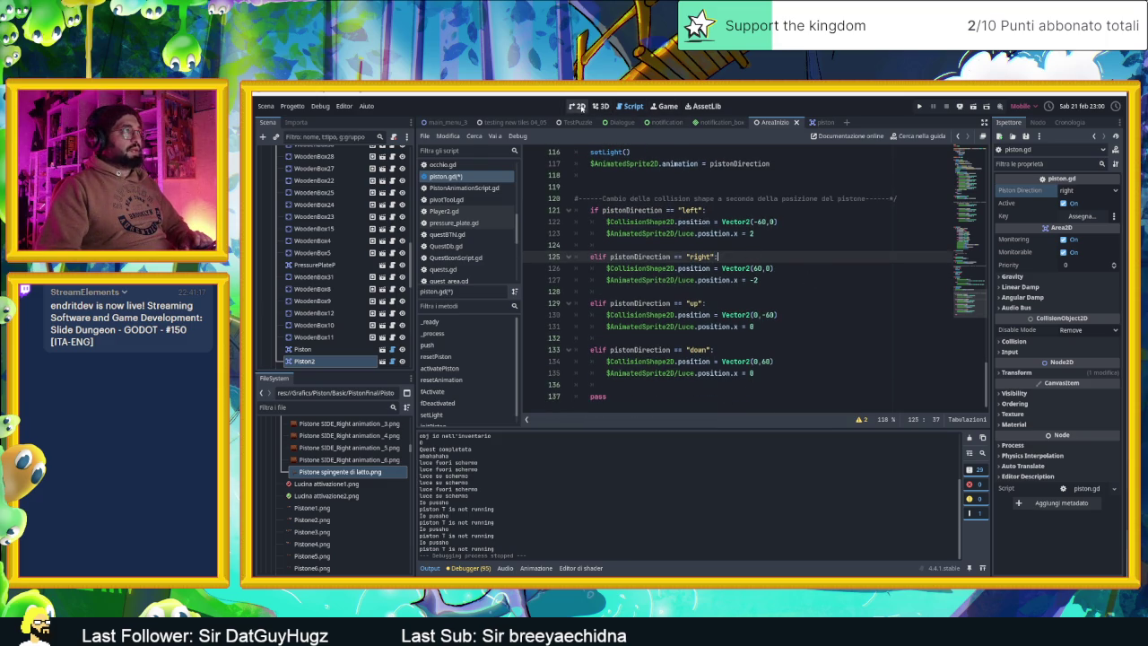
click(580, 107)
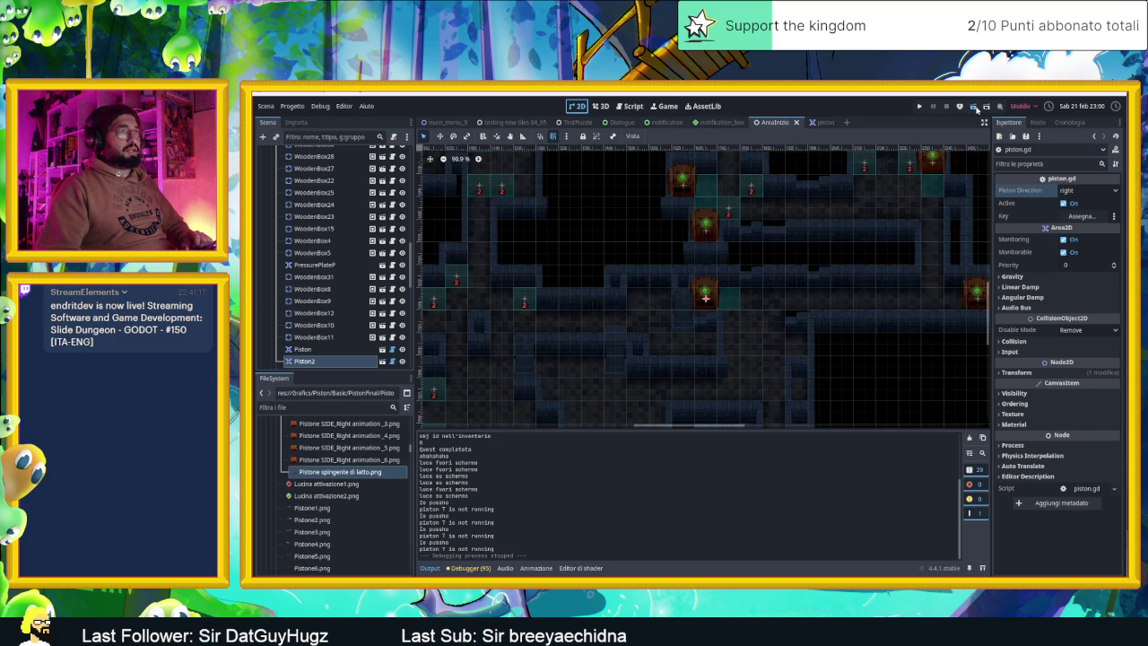
click(975, 107)
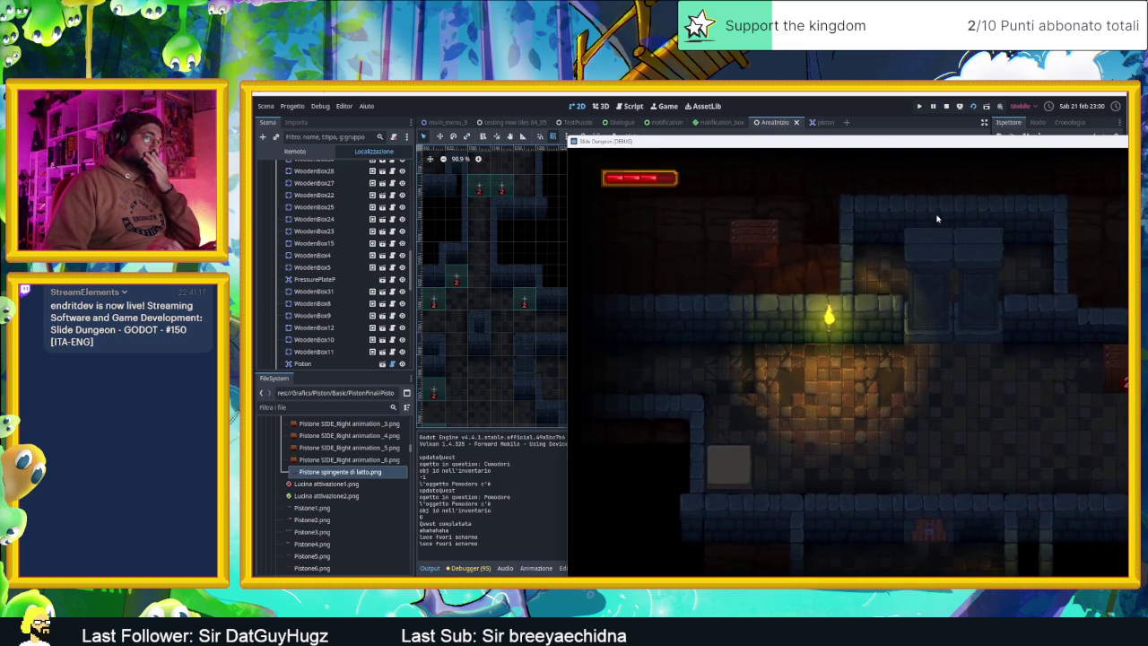
key(Up)
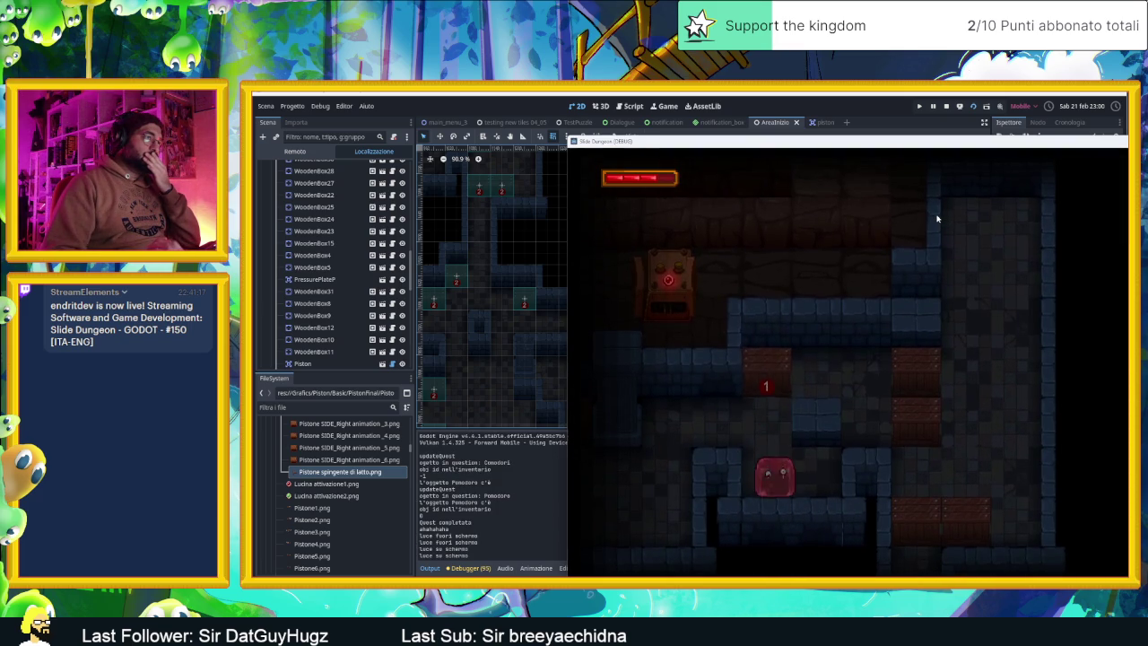
key(Up)
key(Right)
key(Right)
key(Up)
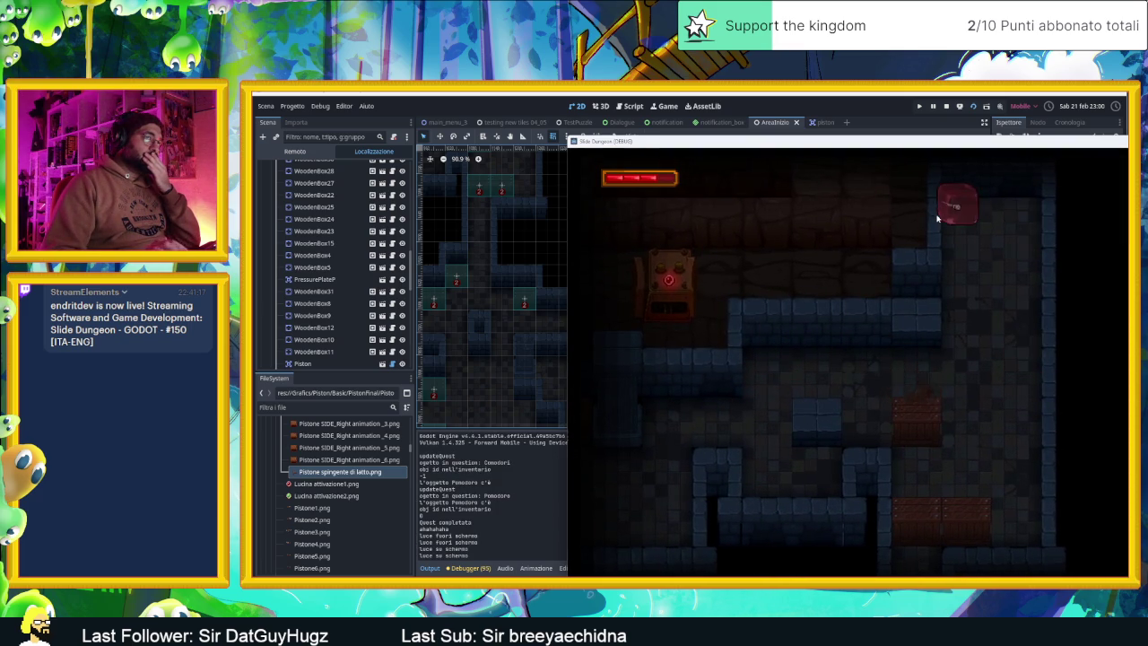
key(Down)
key(Down)
key(Down)
key(Right)
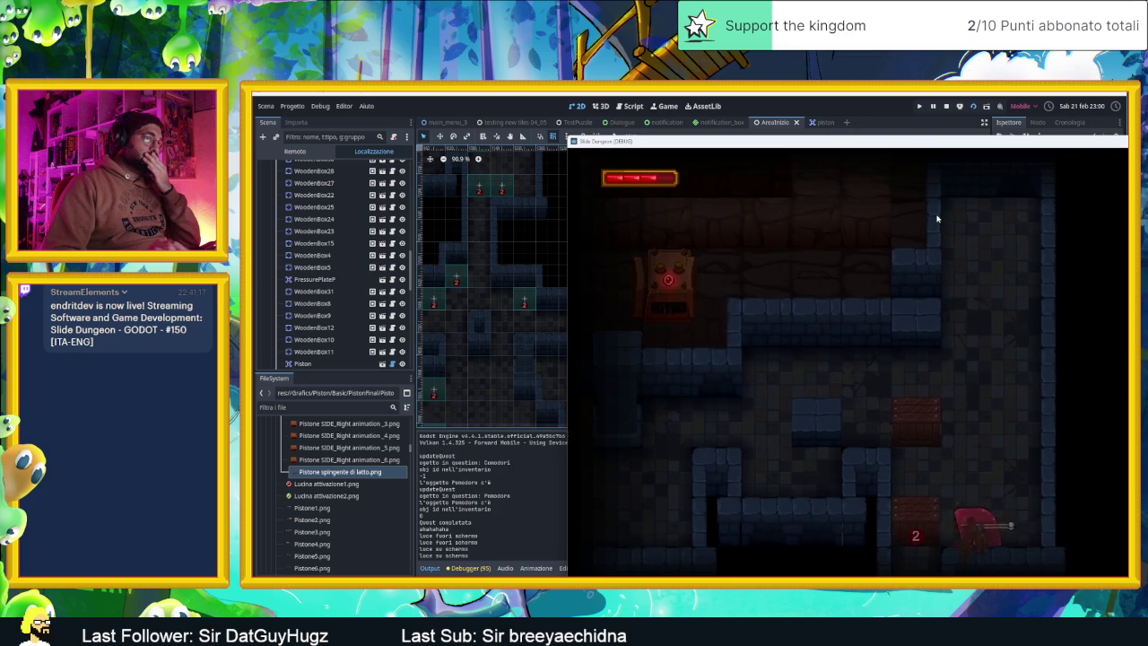
key(Left)
key(Down)
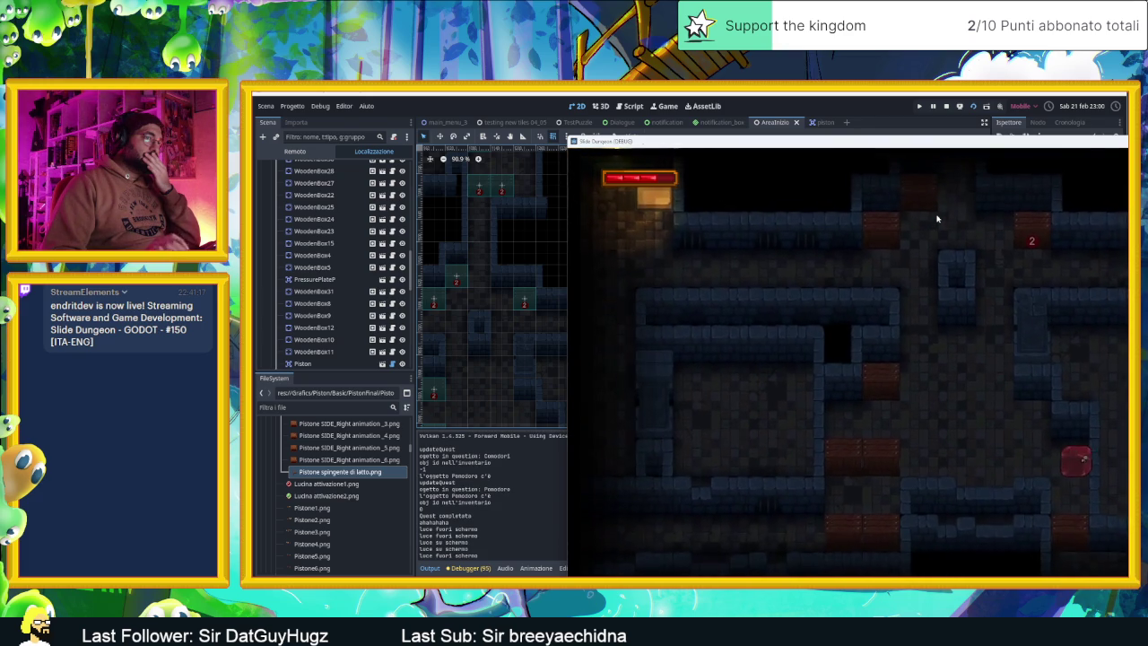
key(Down)
key(Right)
key(Up)
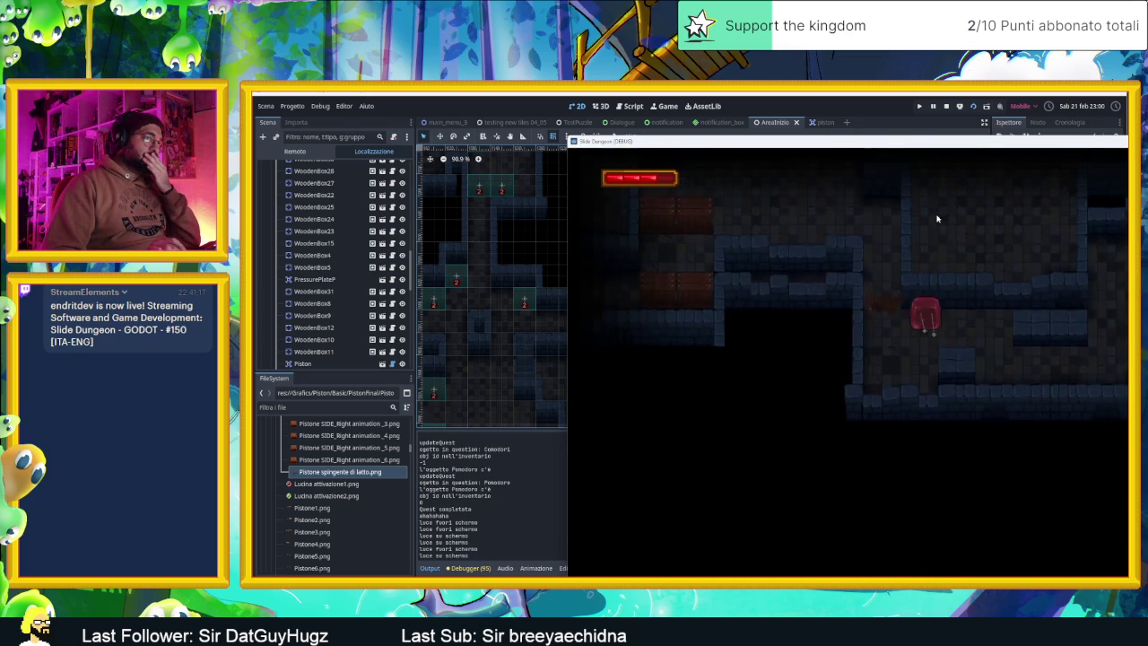
key(Right)
key(Down)
key(Up)
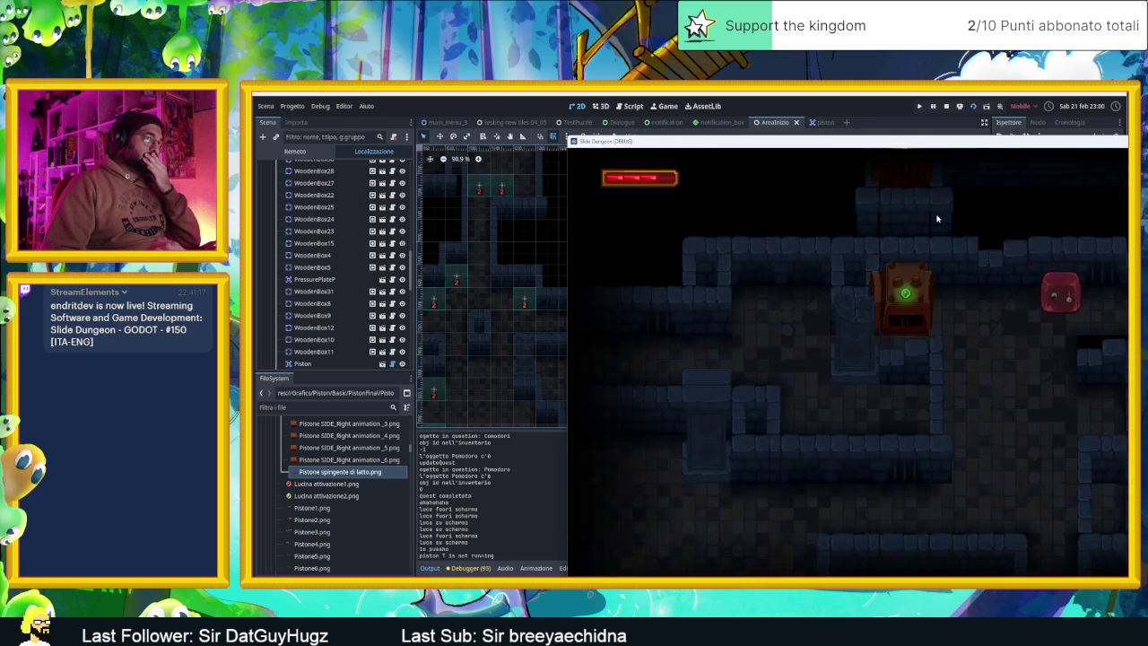
key(Left)
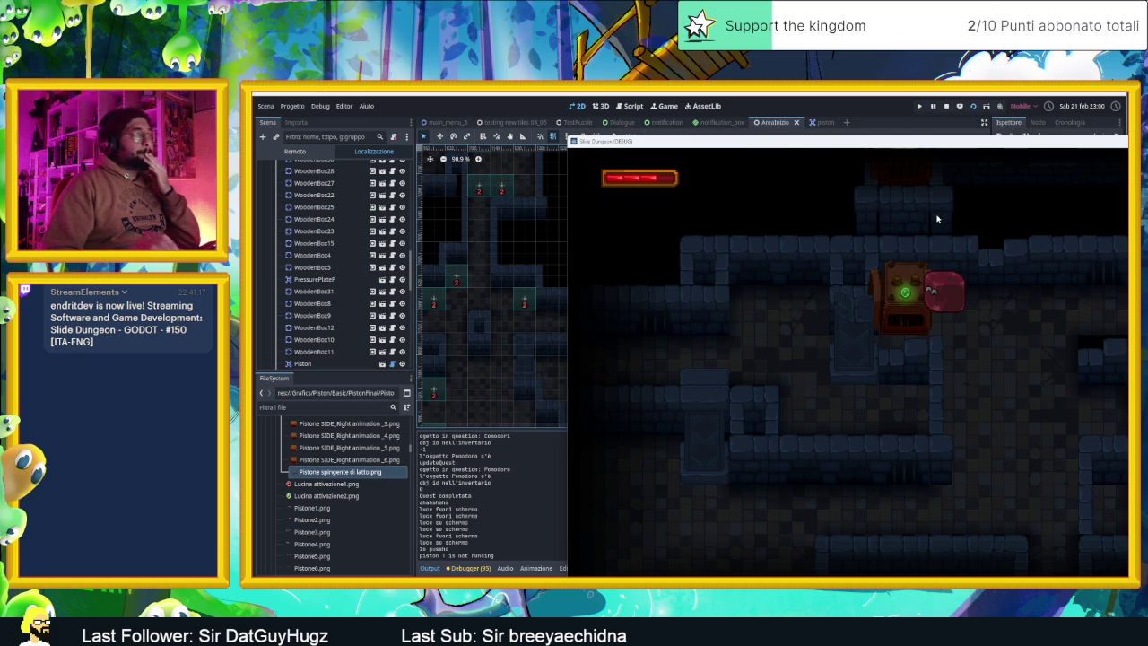
click(946, 107)
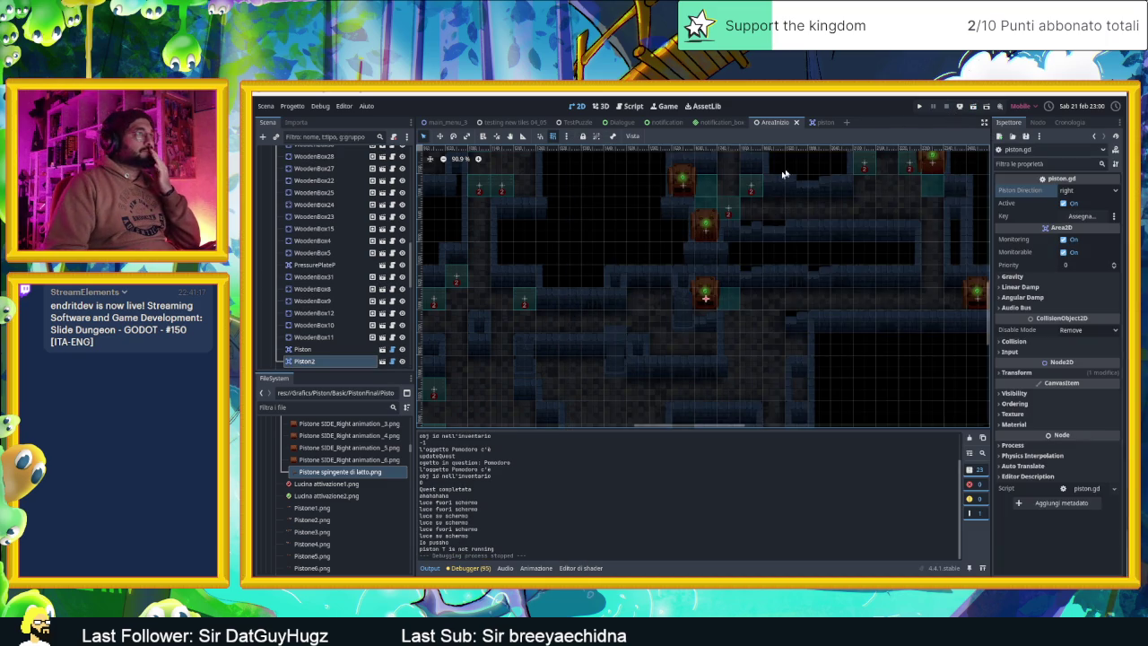
scroll(745, 224, down, 2)
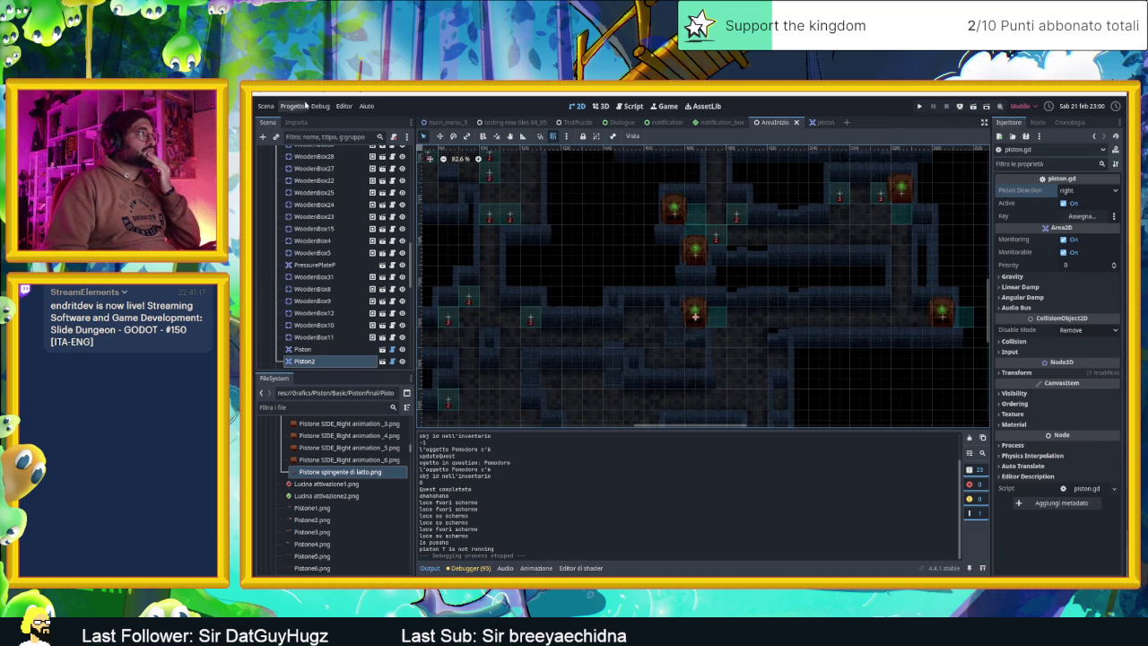
click(320, 106)
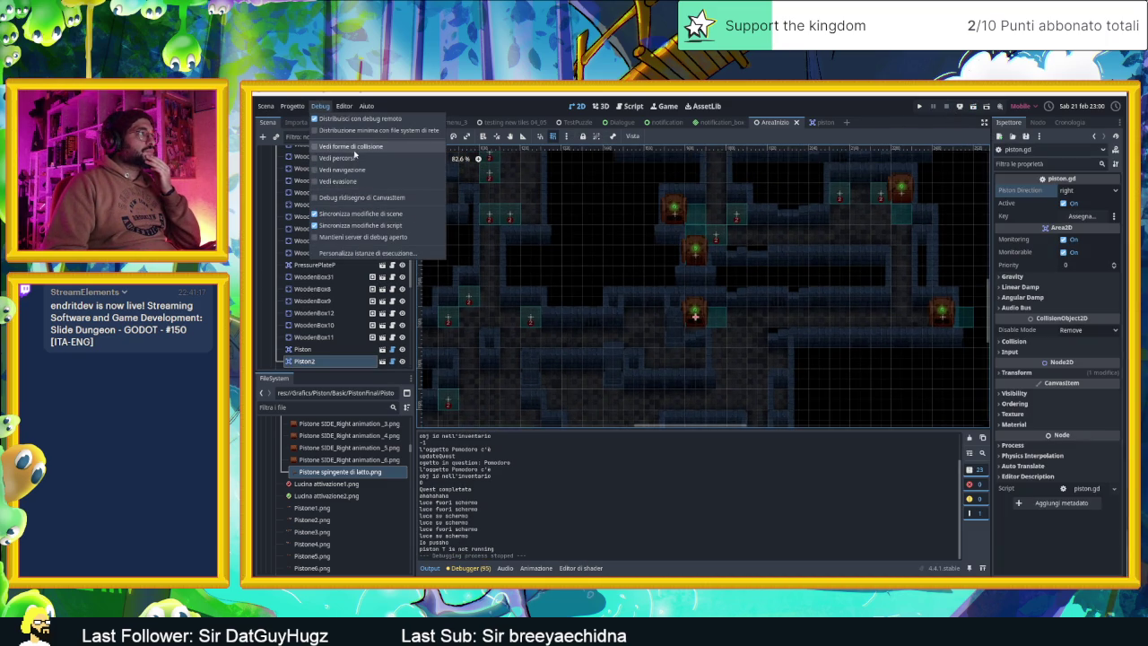
click(903, 170)
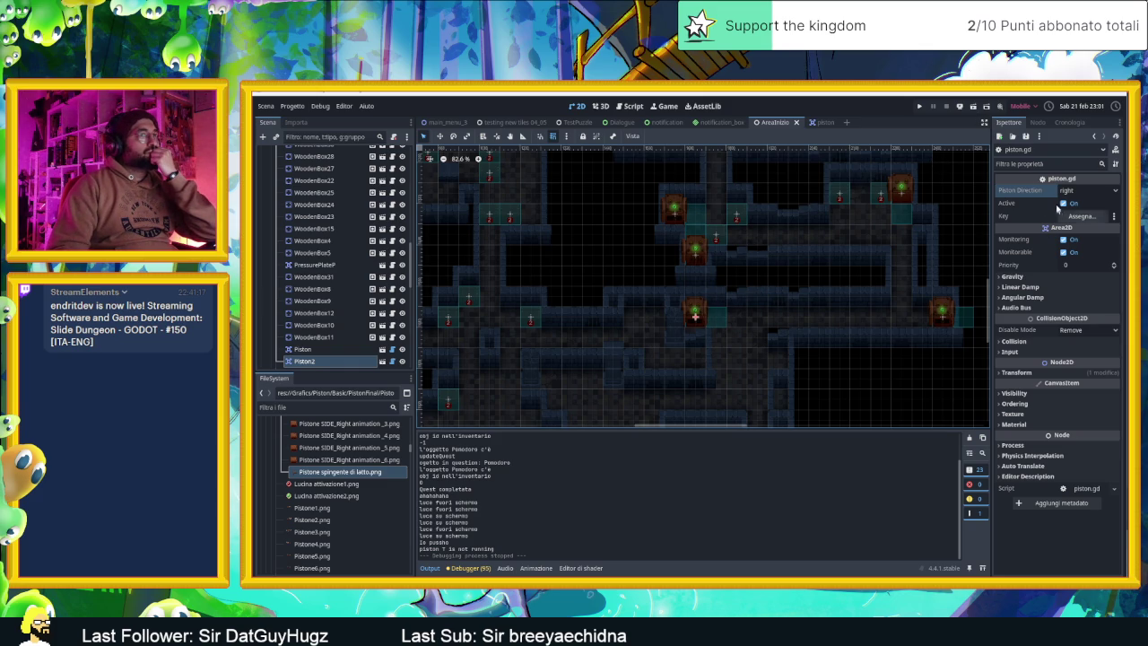
- Toggle the selected piston's Active setting and leave its direction at right
click(1063, 204)
click(1062, 204)
click(1086, 193)
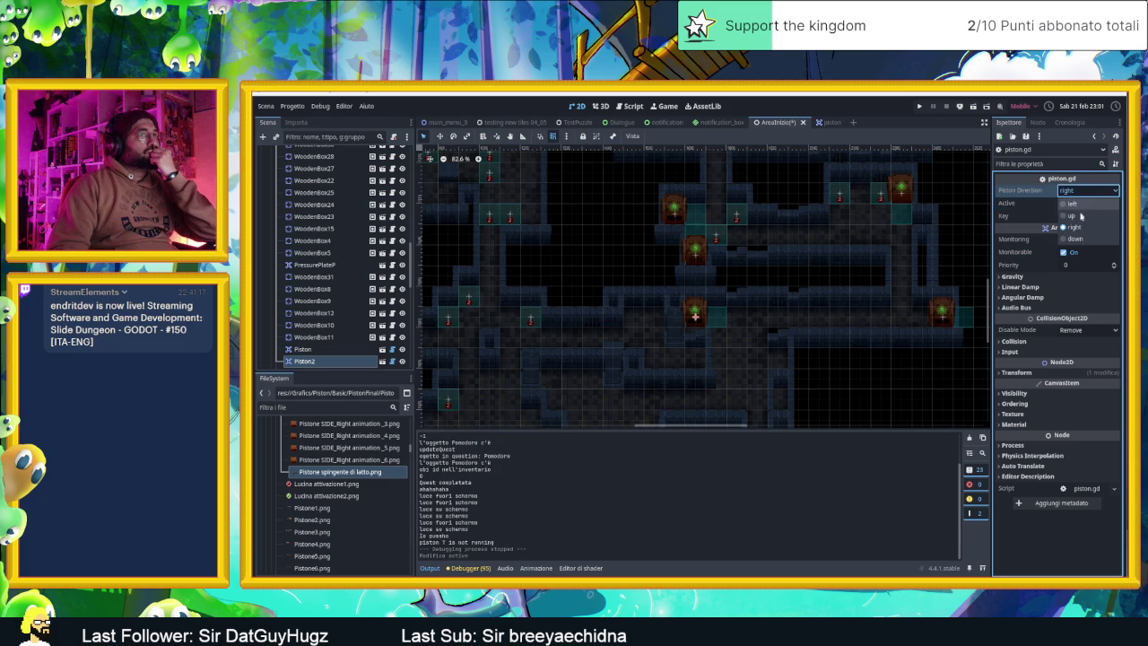
click(1079, 228)
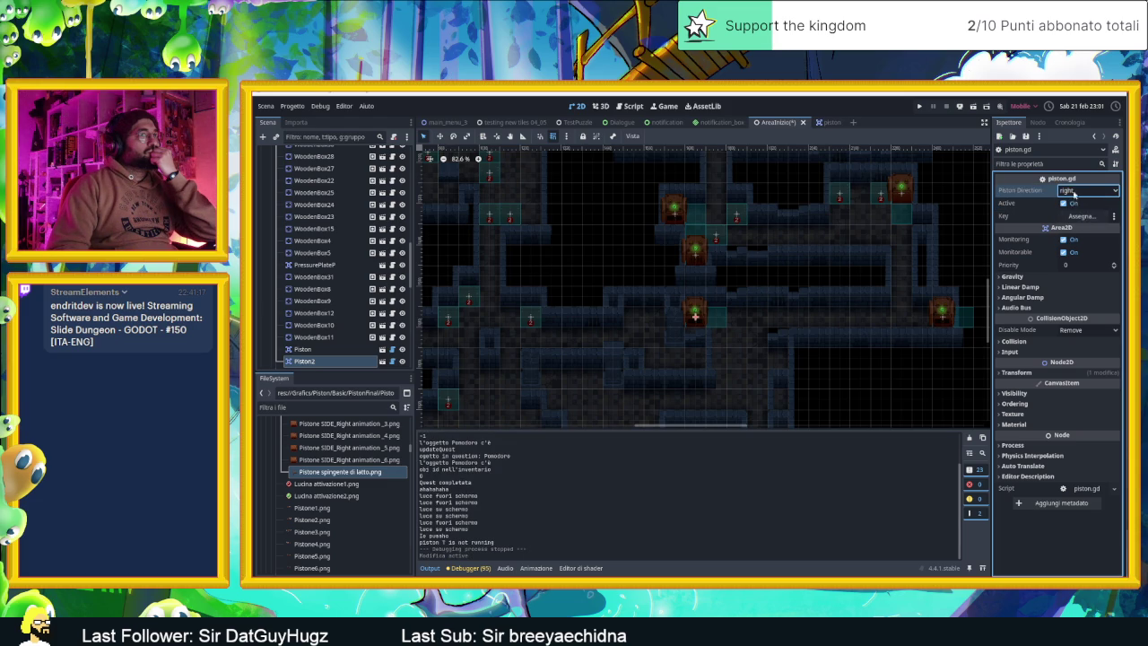
click(1087, 192)
click(1073, 204)
click(1087, 191)
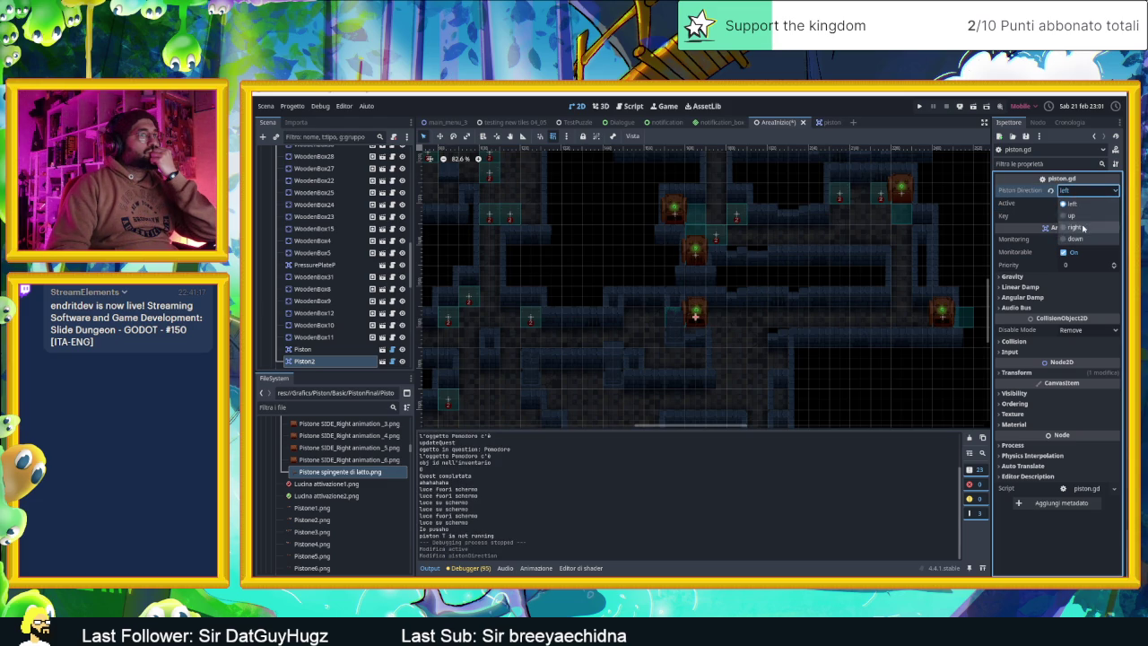
click(1083, 227)
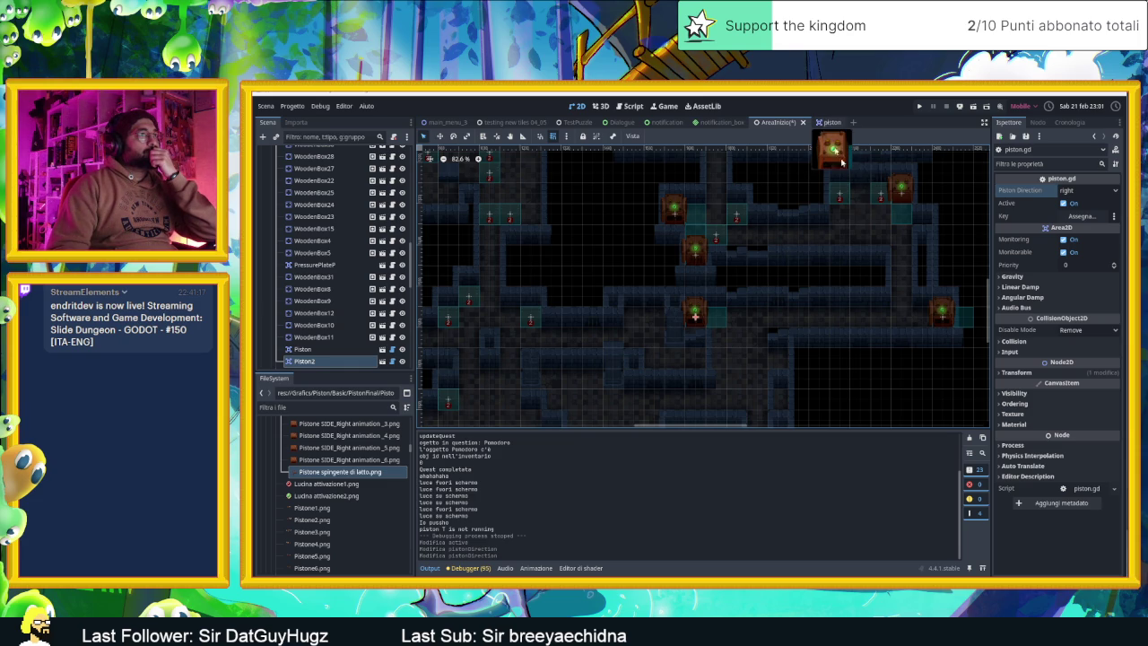
- Select Piston3 and set its Piston Direction to left
click(942, 312)
click(1069, 191)
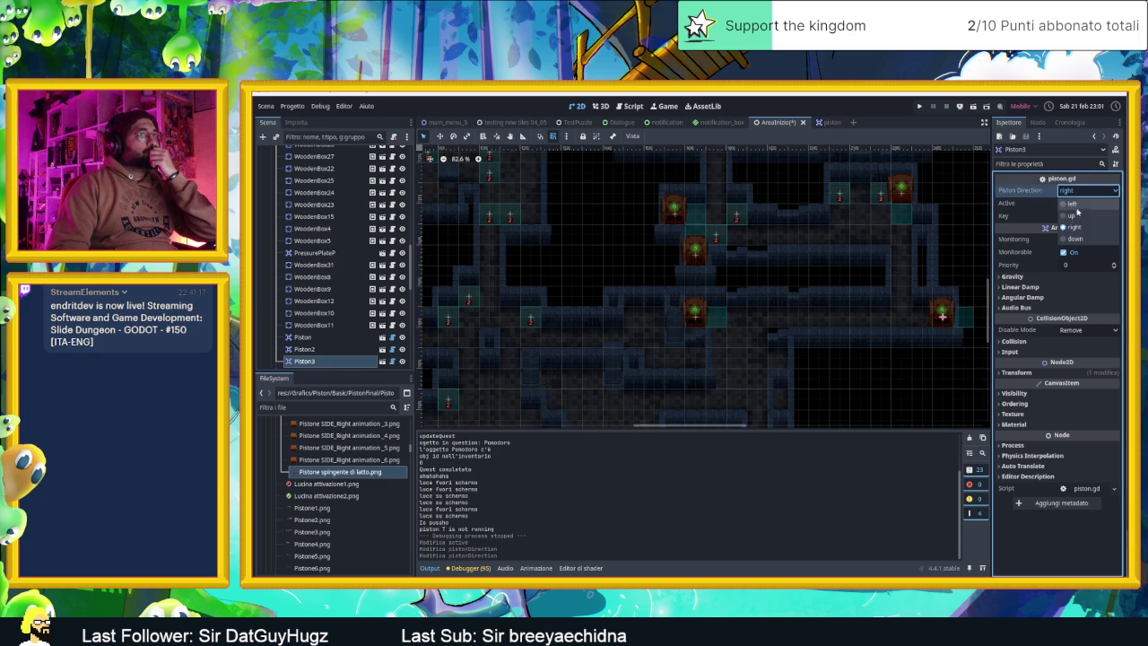
click(1072, 204)
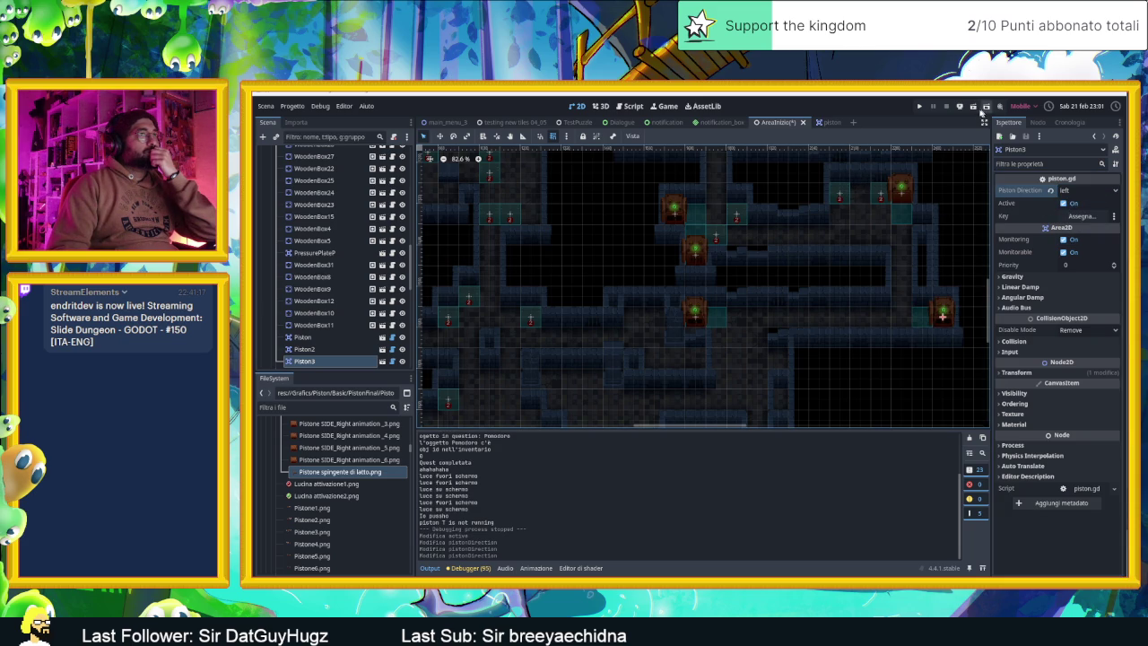
- Save and run the scene, sliding the player into a new room
click(975, 108)
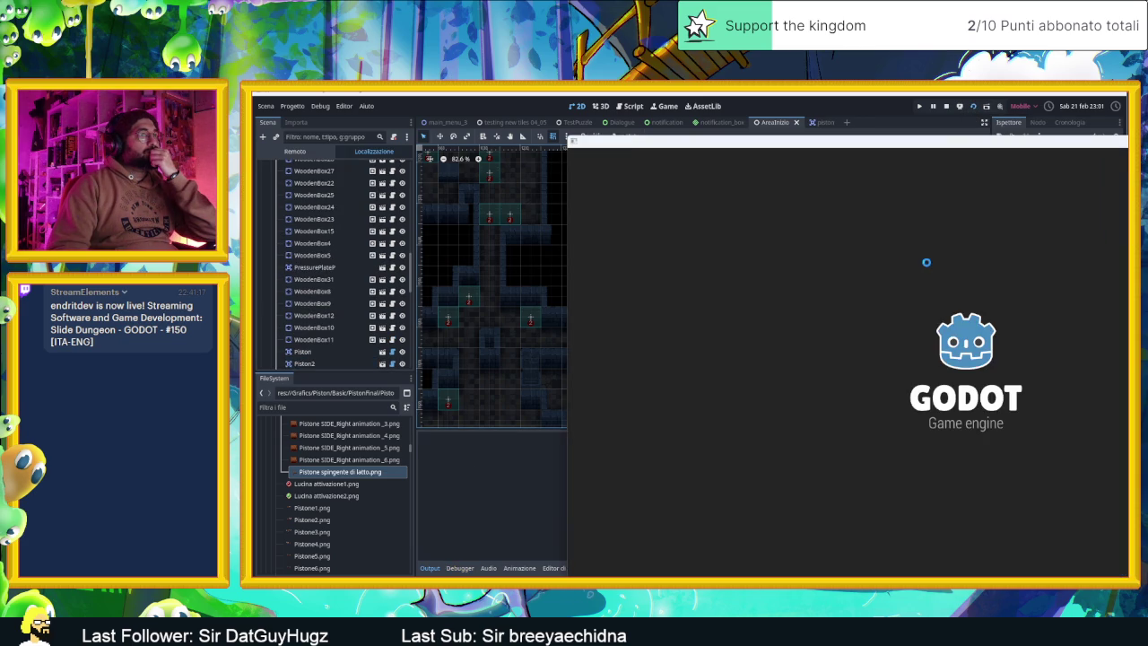
drag(872, 146, 615, 114)
key(Down)
key(Right)
key(Up)
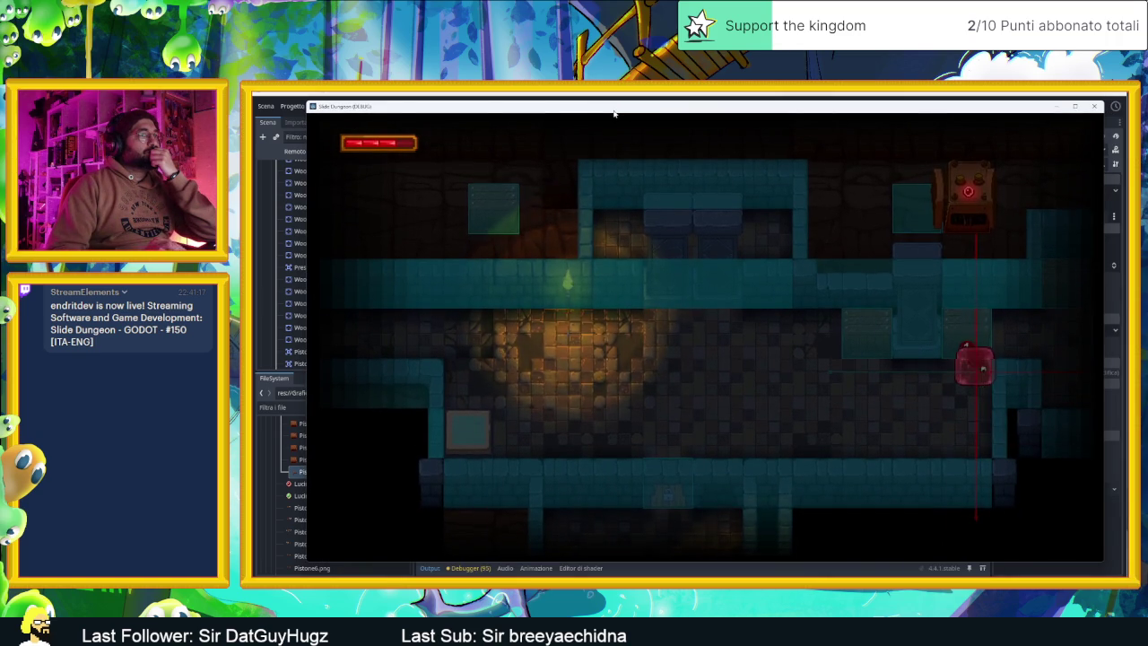
key(Down)
key(Right)
key(Down)
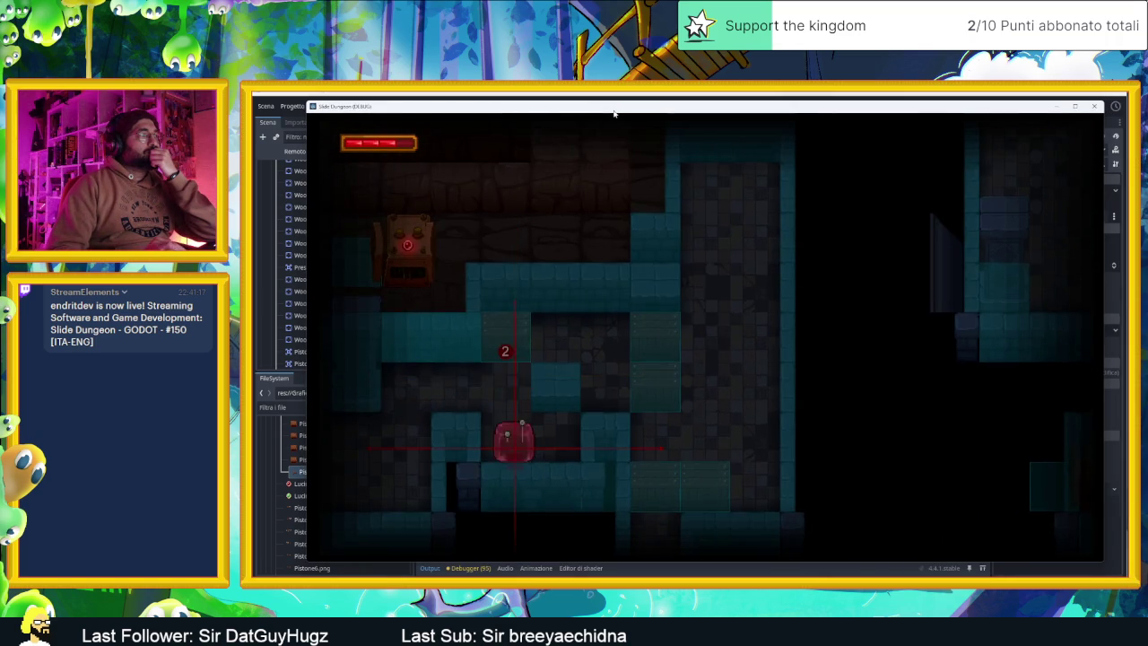
key(Up)
key(Down)
key(Up)
key(Right)
key(Left)
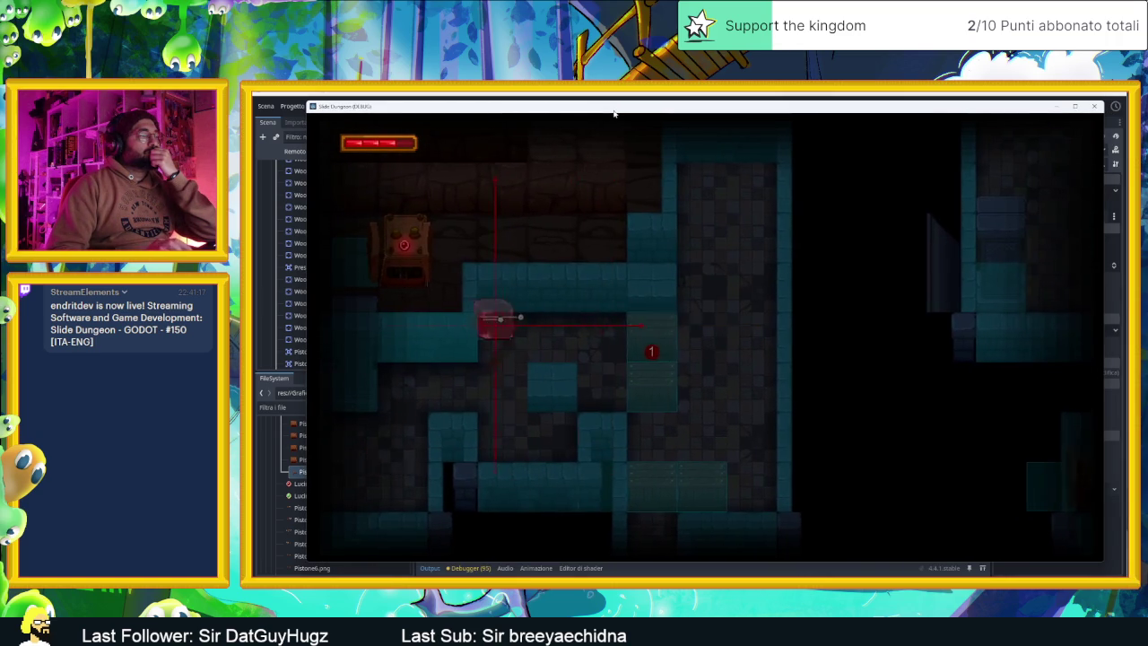
- Slide the player around the lit room and down into a new area
key(Right)
key(Up)
key(Left)
key(Down)
key(Up)
key(Down)
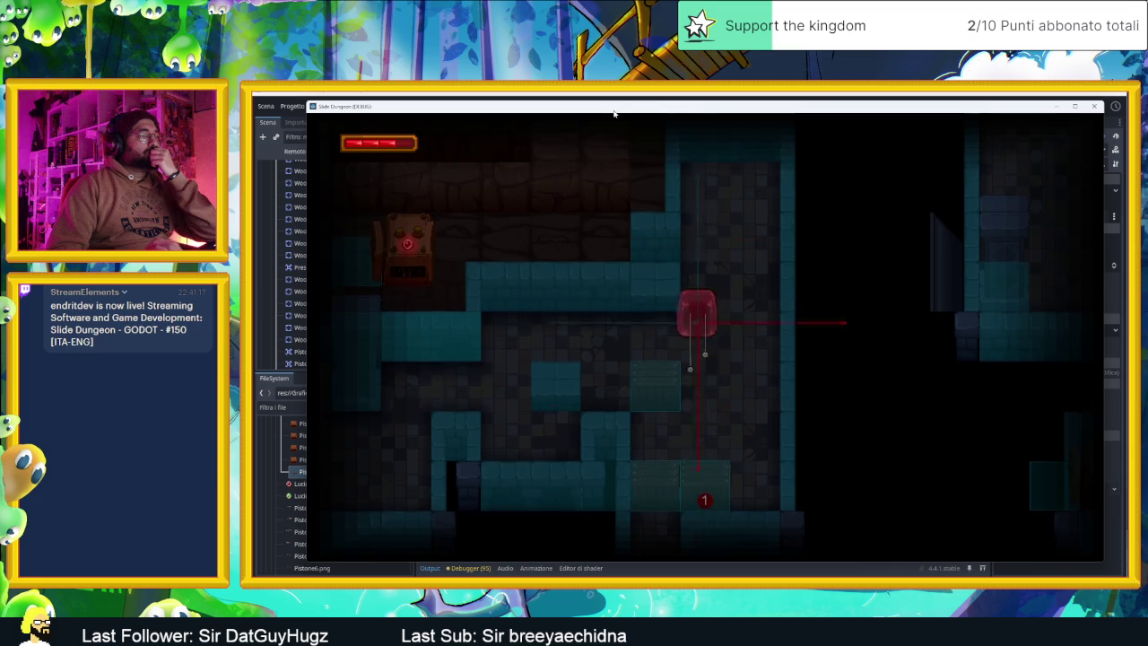
key(Right)
key(Left)
key(Left)
key(Up)
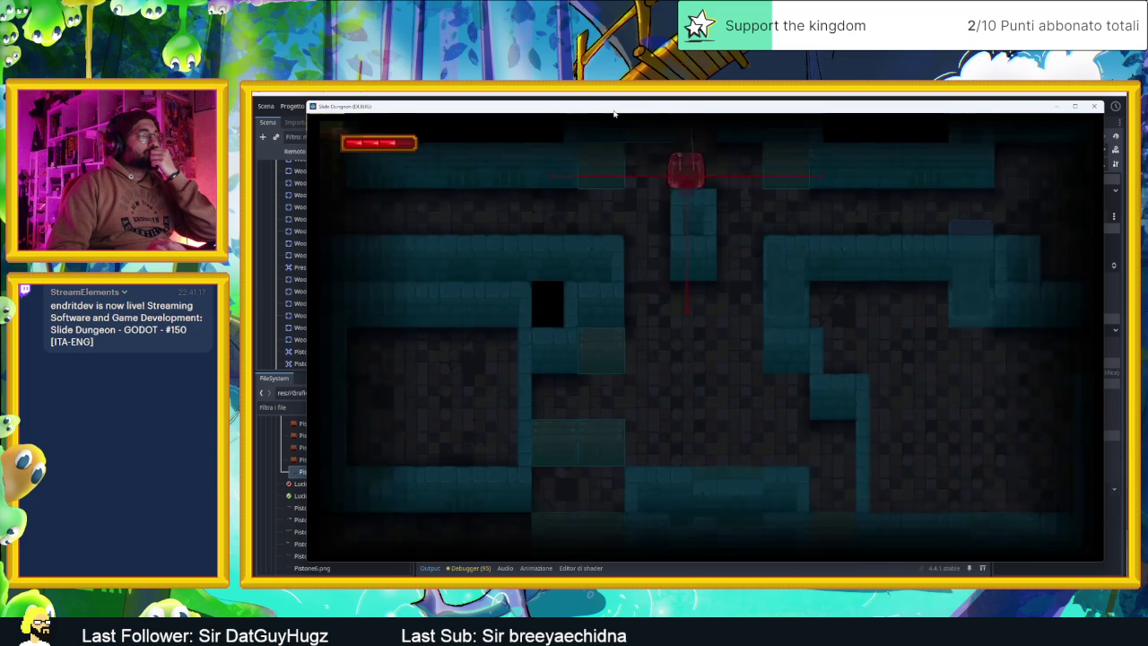
key(Down)
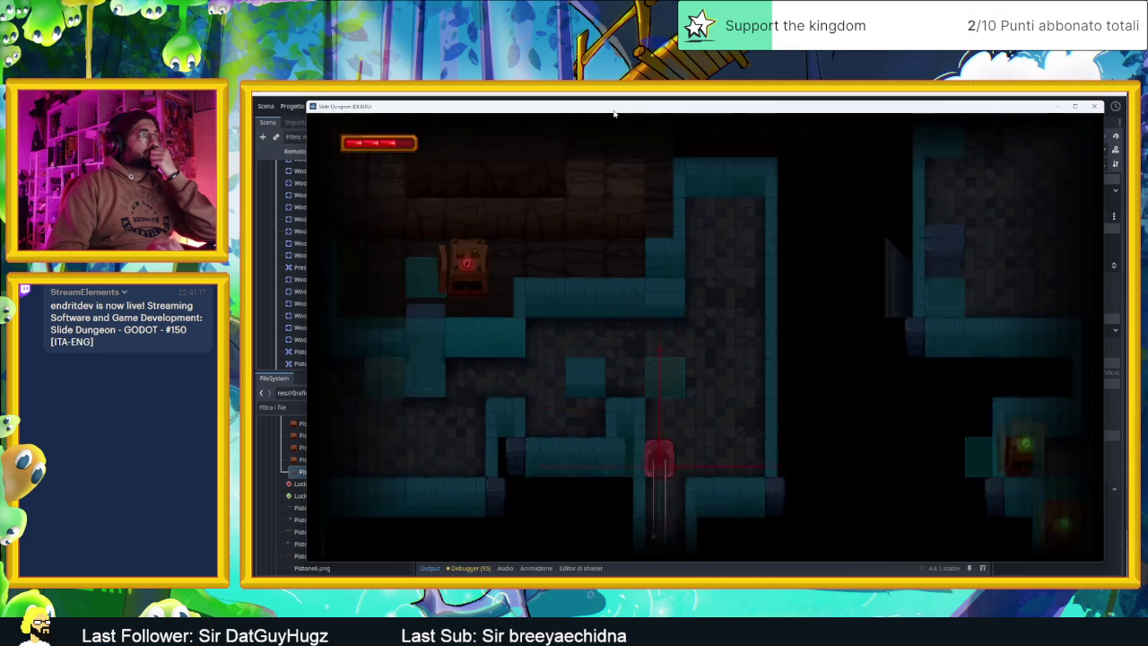
key(Up)
key(Right)
key(Down)
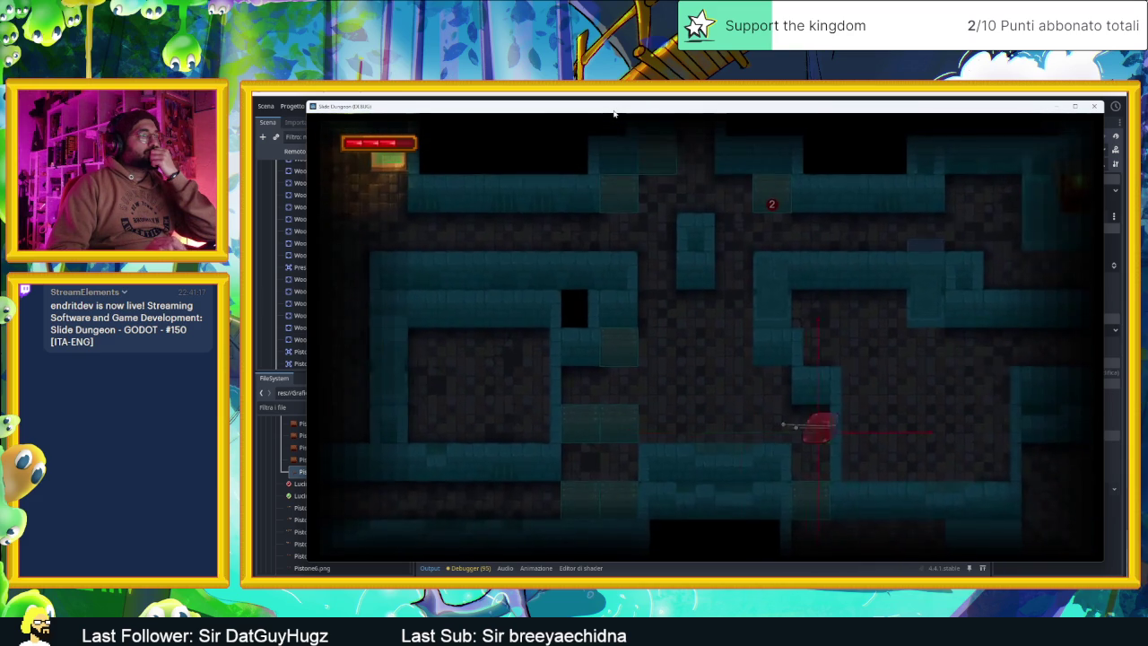
key(Down)
key(Right)
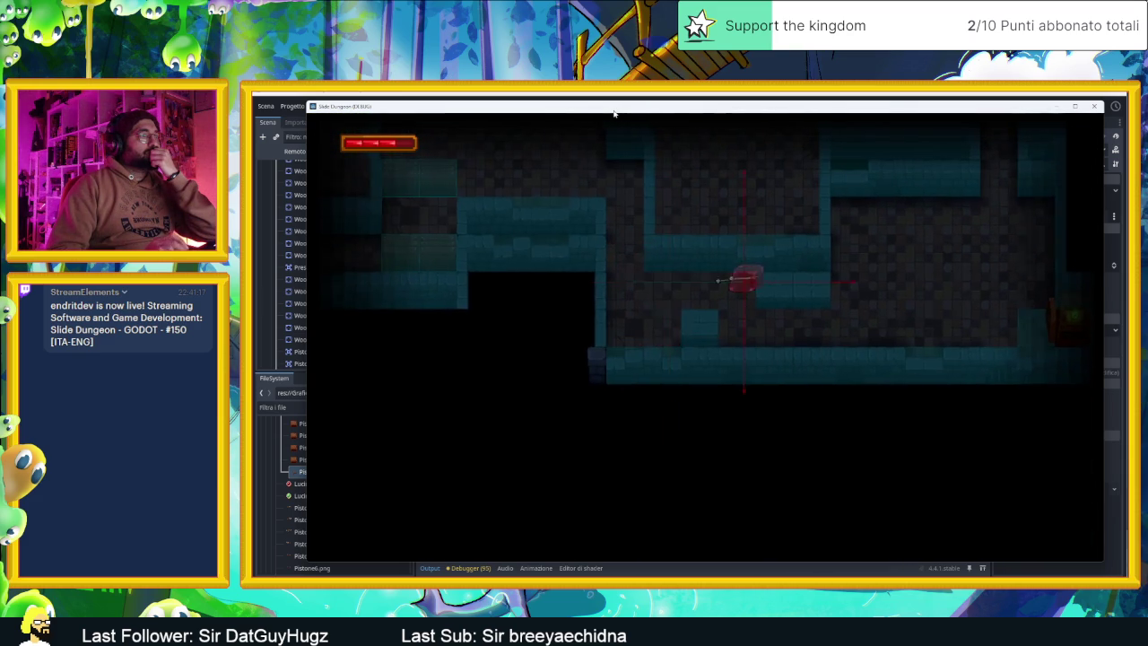
- Slide the player past the pistons, then close the game window
key(Left)
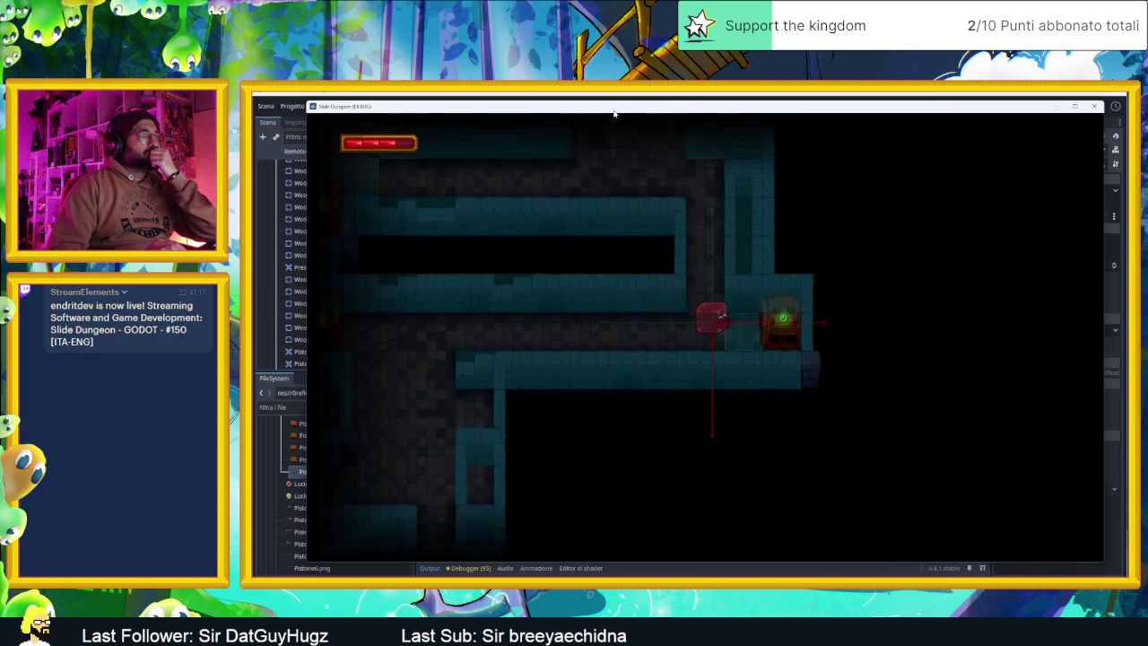
key(Up)
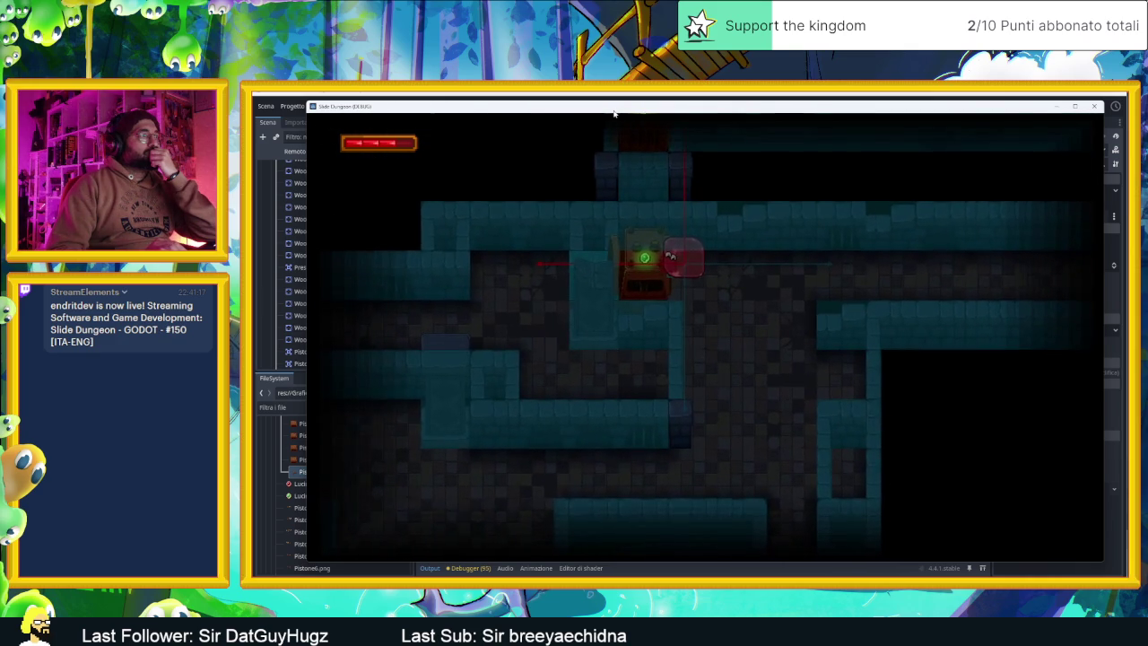
key(Right)
key(Left)
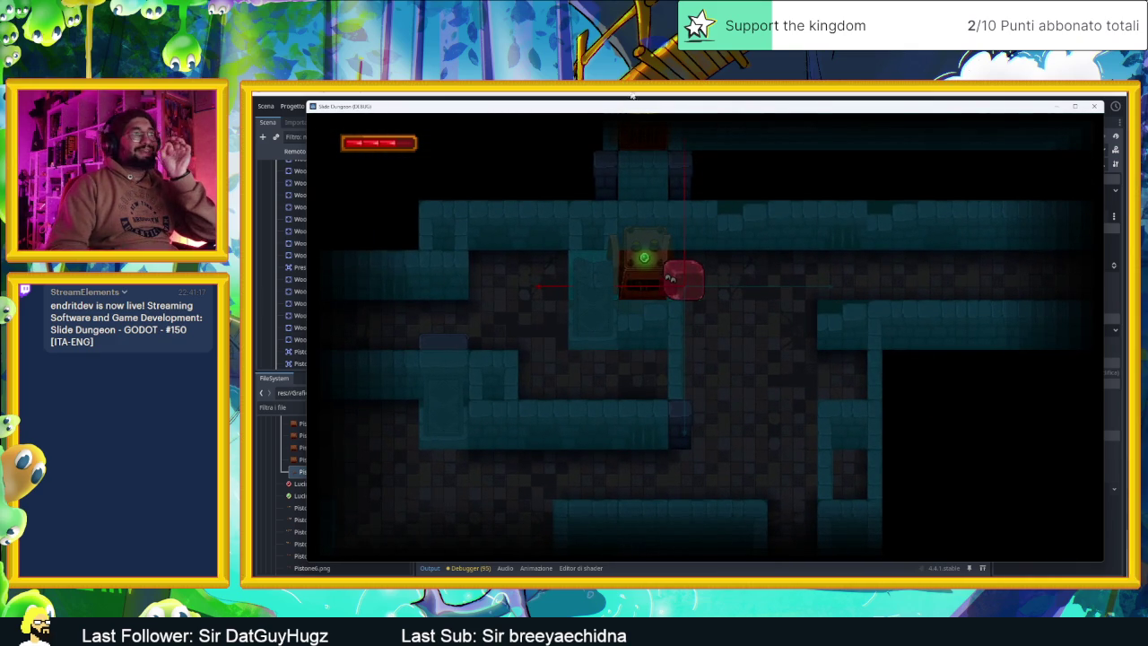
key(Down)
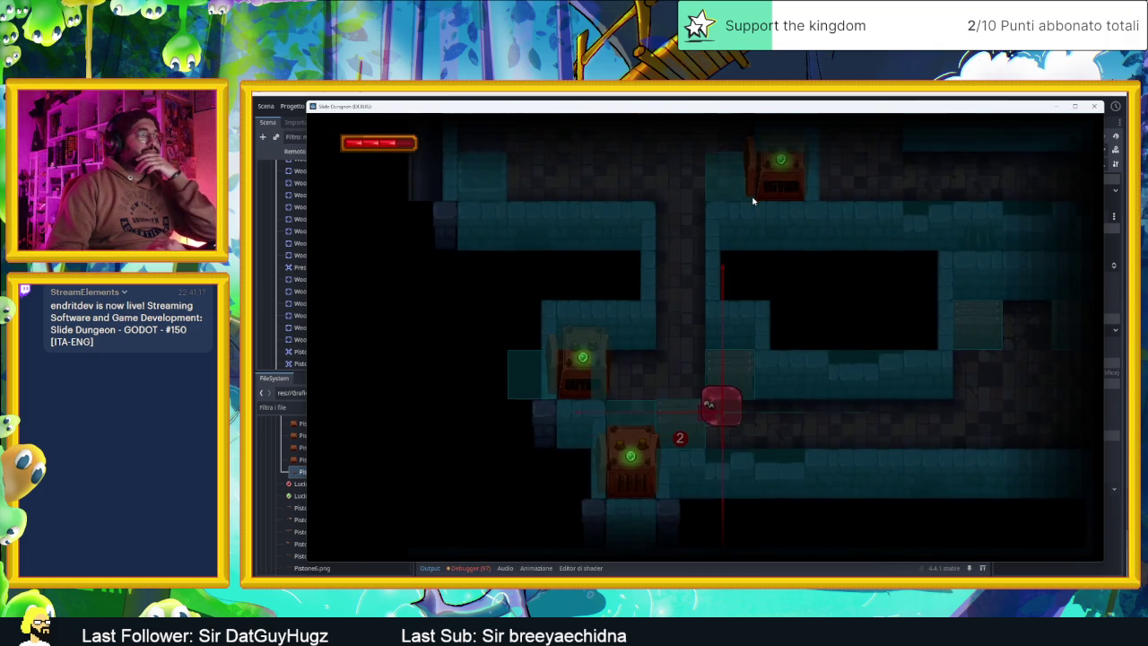
key(Left)
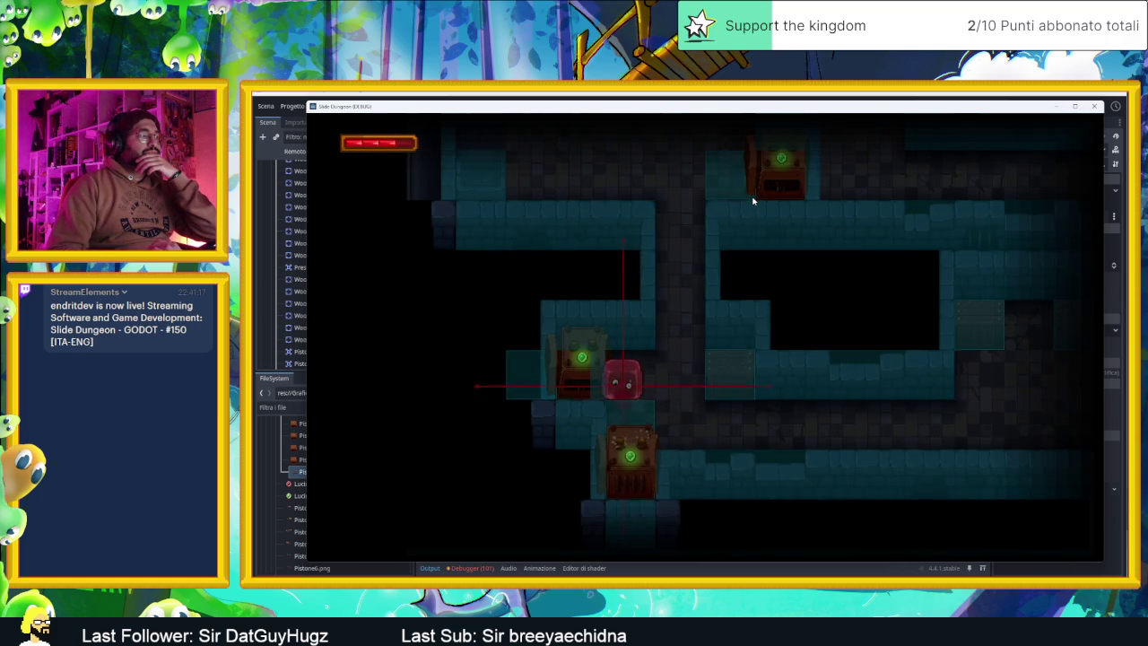
key(Right)
key(Right)
key(Up)
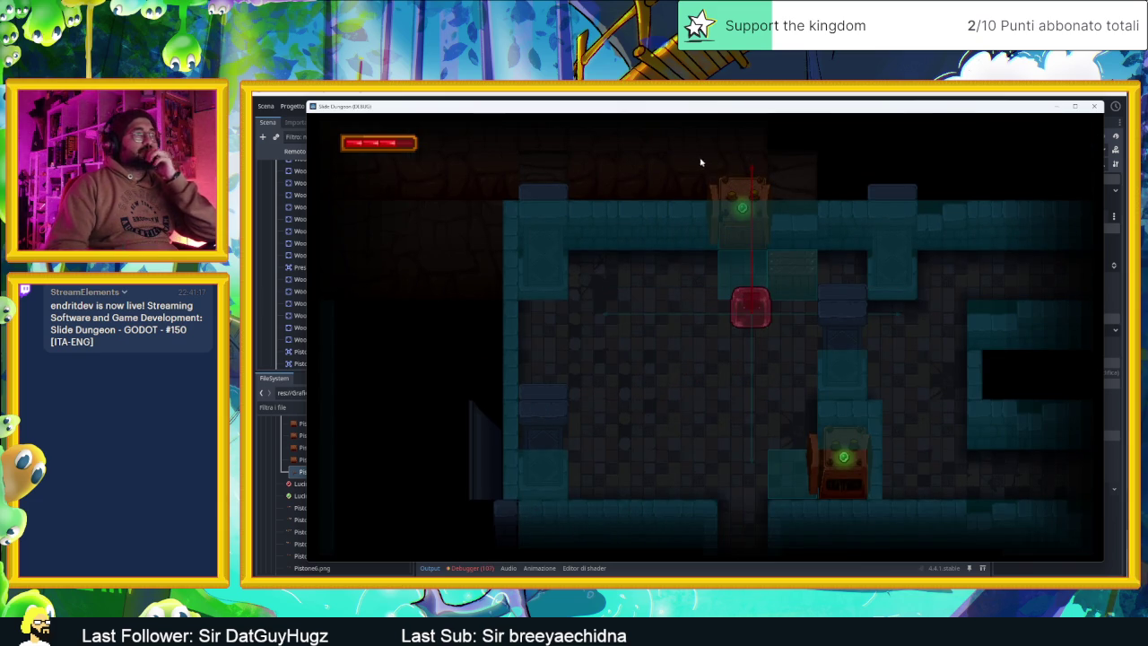
click(1094, 106)
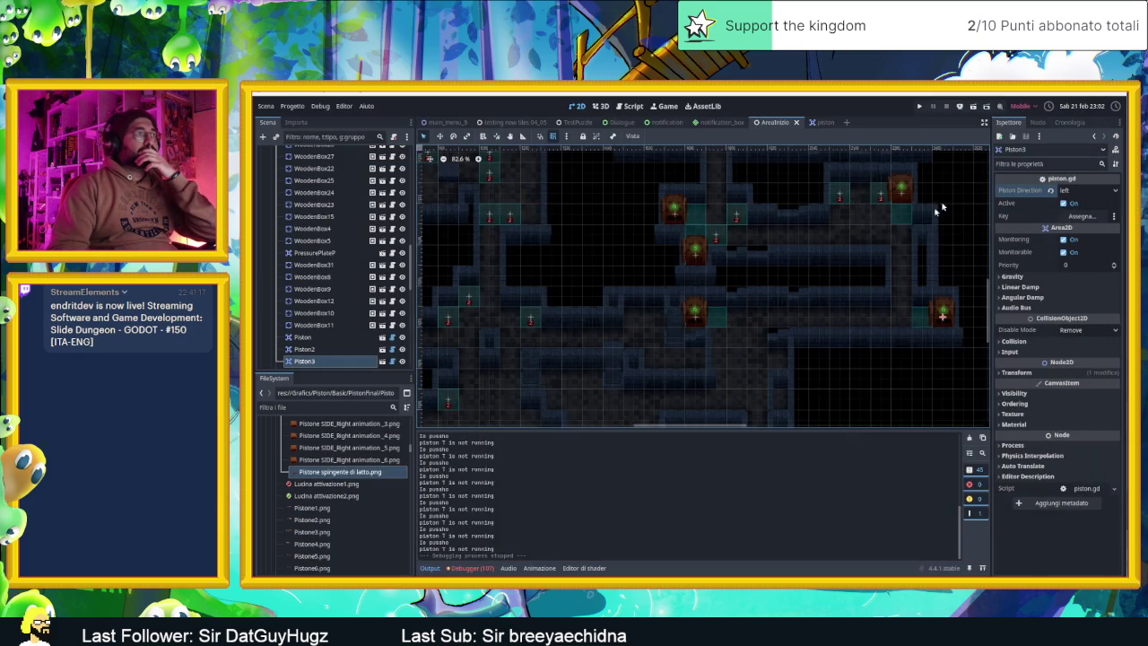
- Check Piston6's and Piston2's directions, then open Piston2's piston.gd script
click(679, 214)
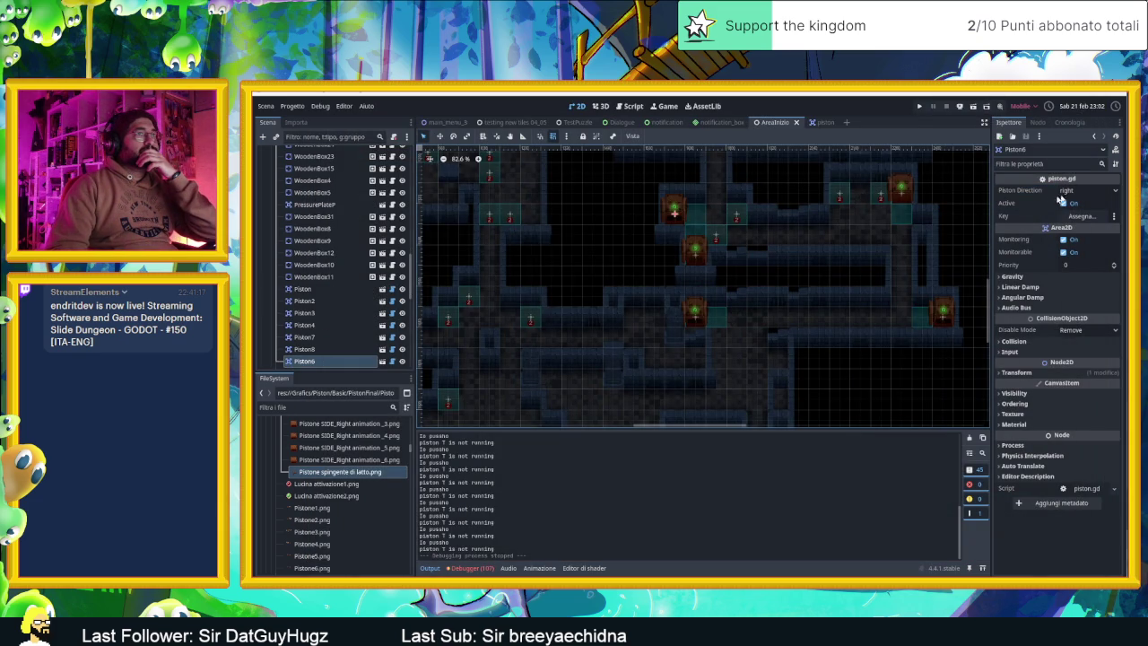
click(694, 313)
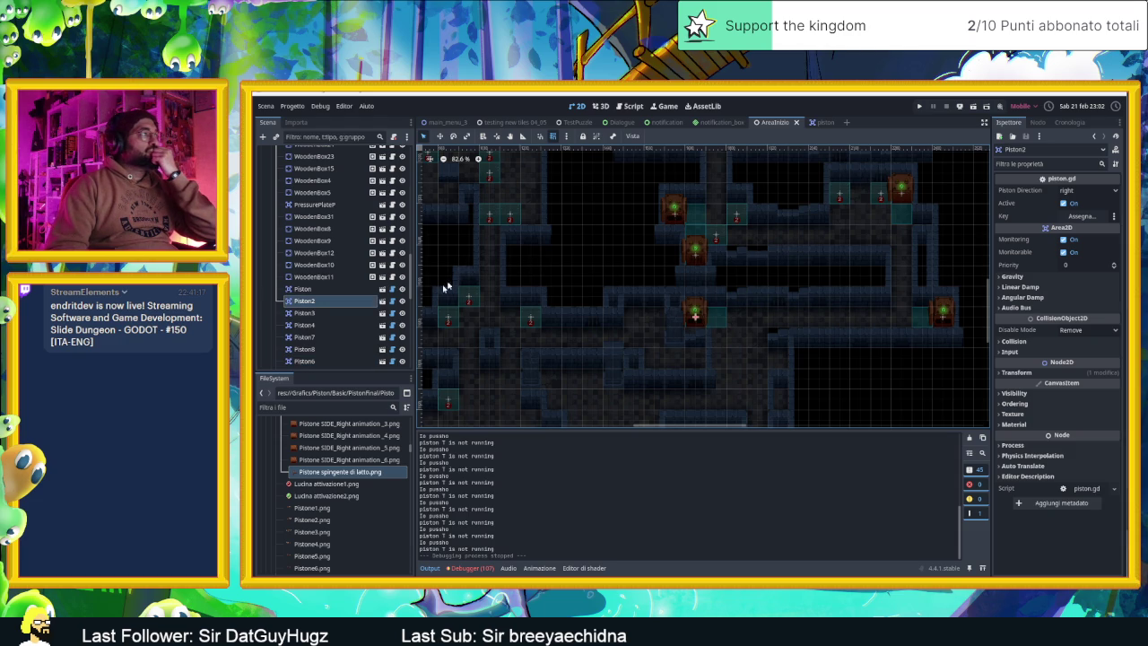
click(392, 301)
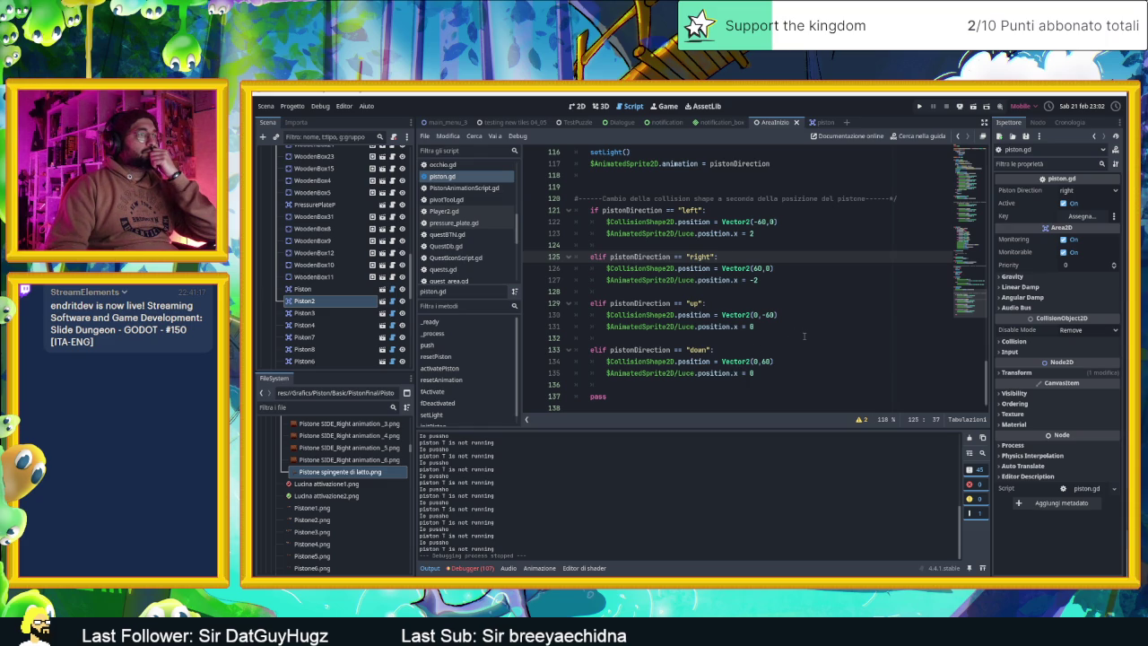
- Scroll piston.gd to review the initPiston and setLight functions
scroll(805, 336, up, 7)
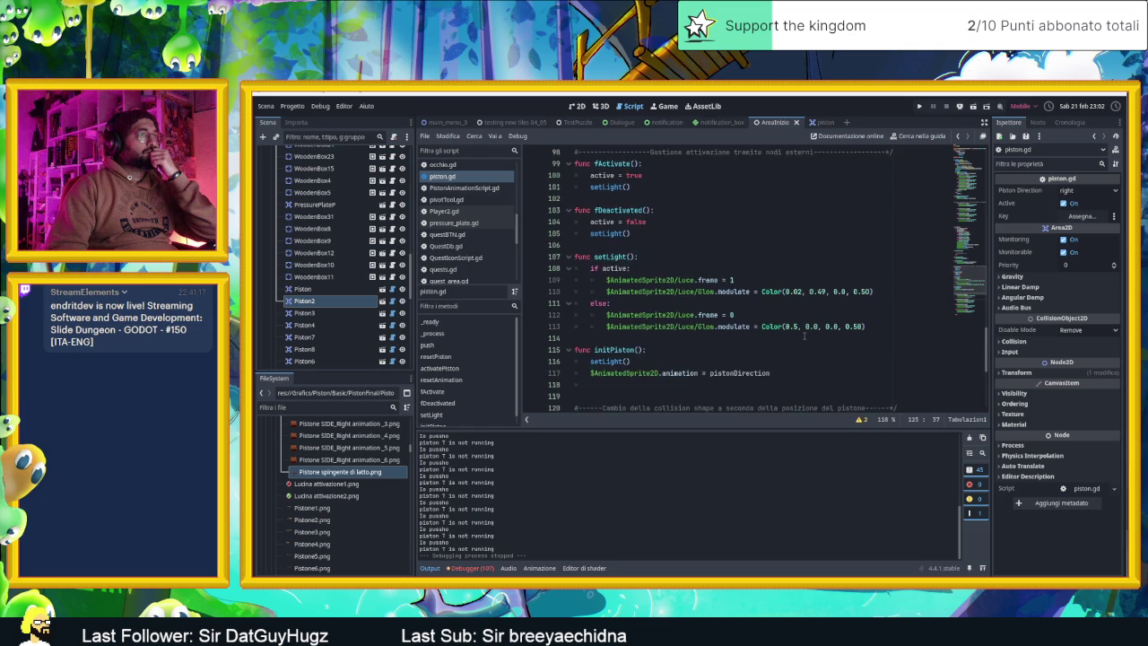
scroll(805, 336, up, 1)
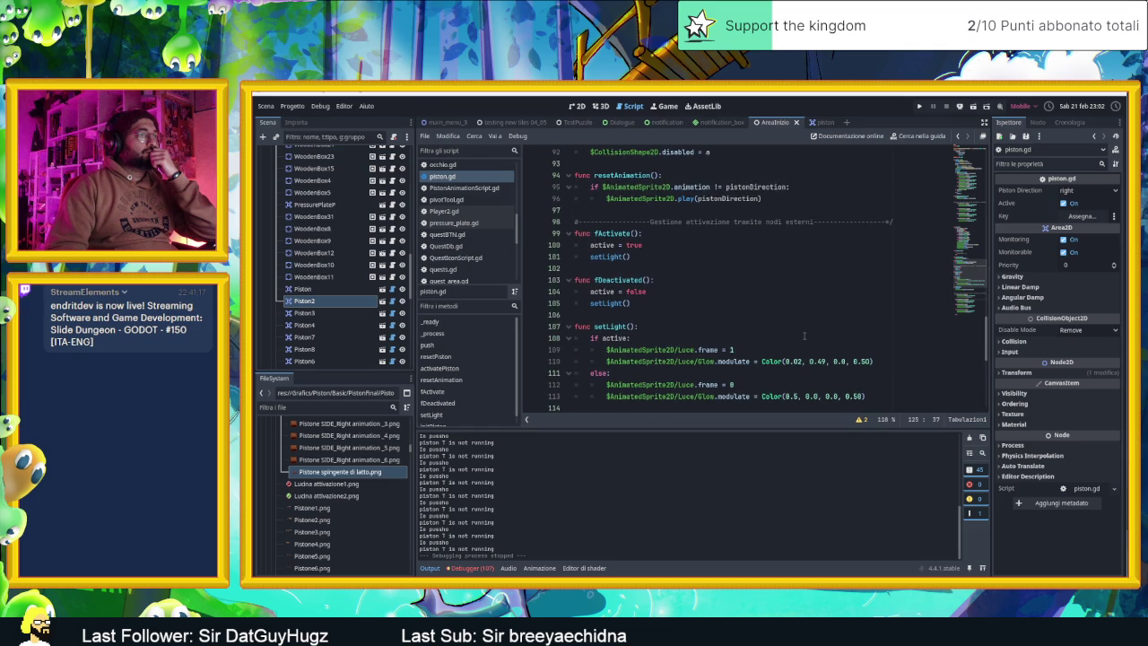
scroll(805, 336, down, 1)
scroll(804, 336, up, 1)
scroll(805, 335, down, 1)
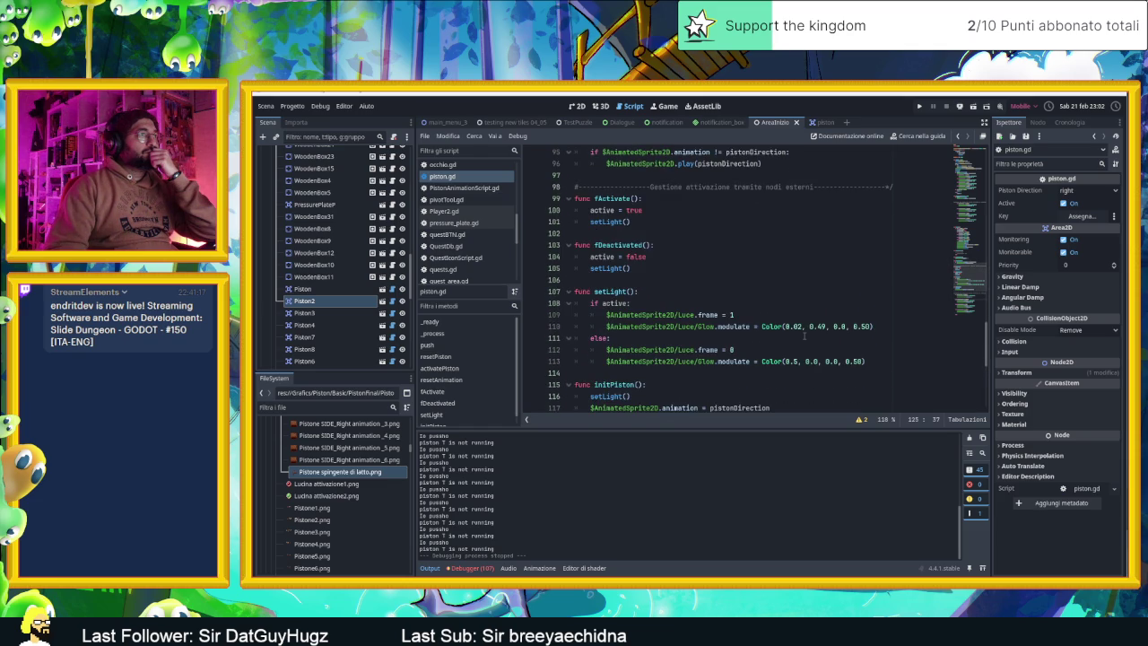
scroll(805, 336, down, 2)
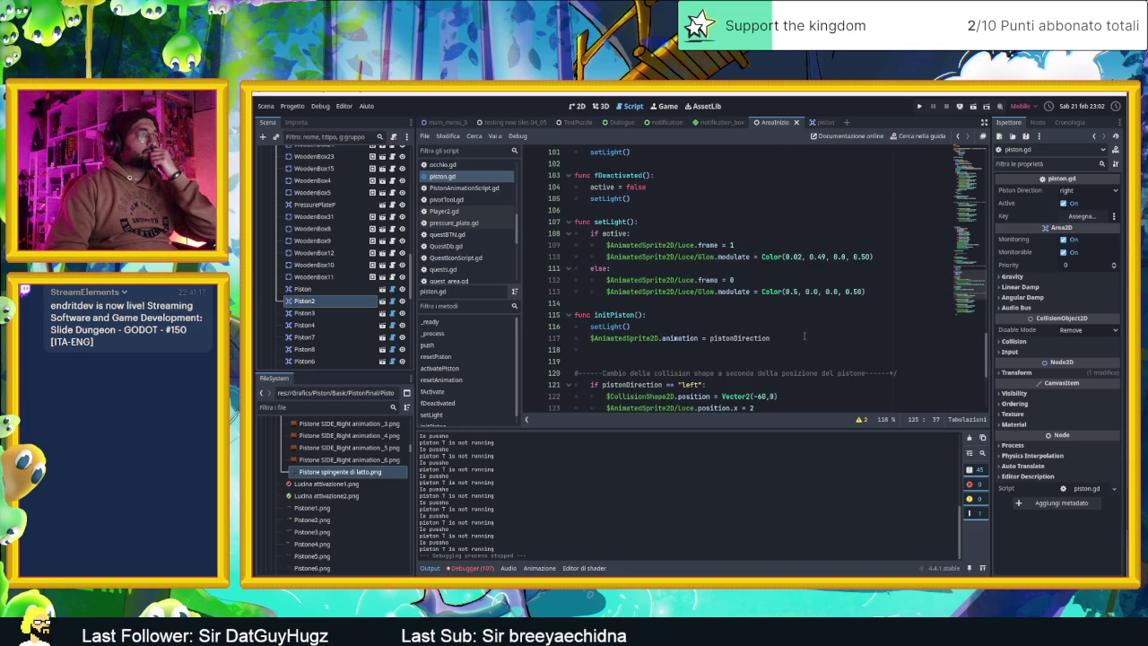